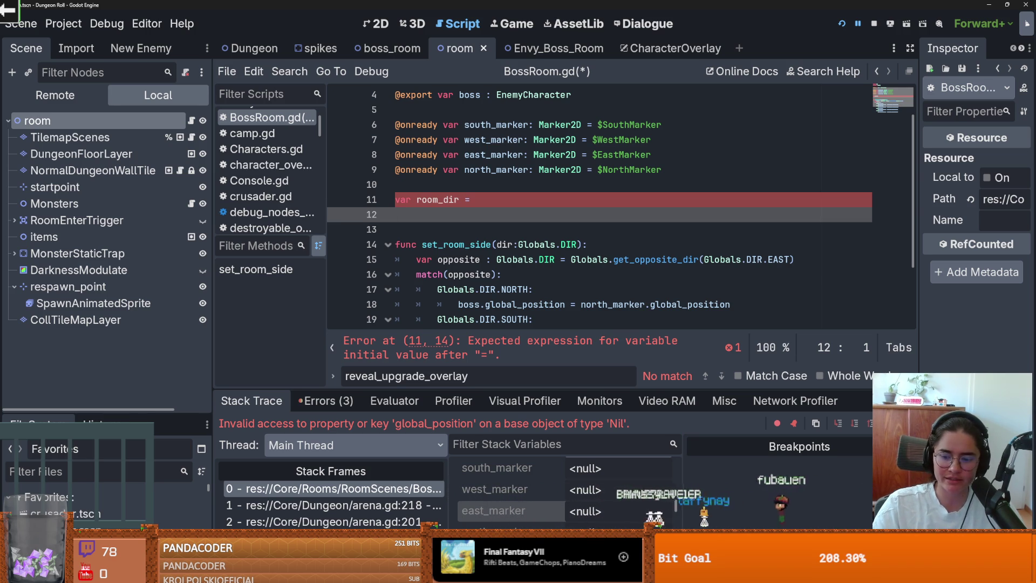
- Switch from the Godot script editor to the Steam store page for Gothic 1 Remake
{"action": "key", "text": "alt+Tab"}
{"action": "key", "text": "alt+Tab"}
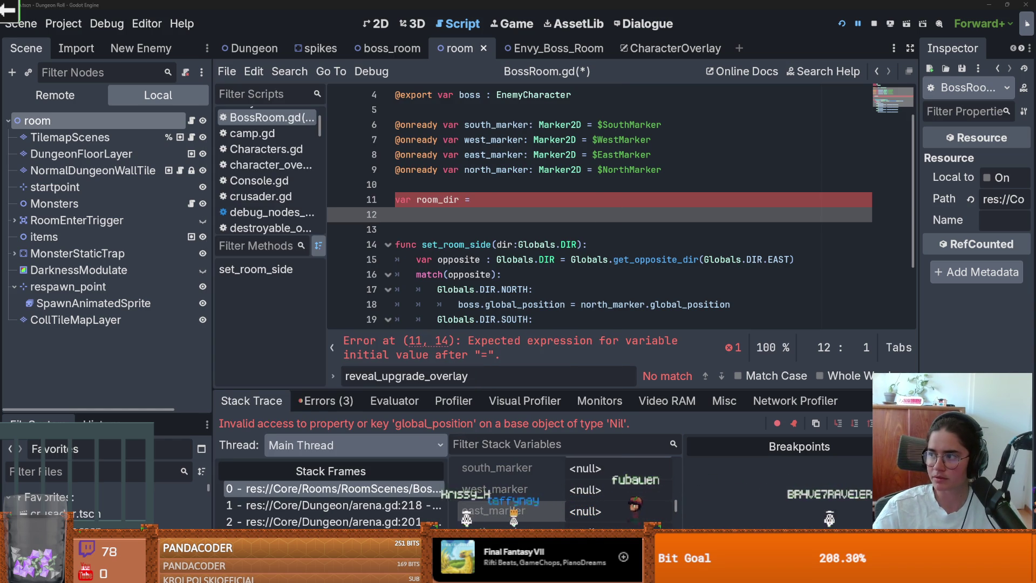
{"action": "key", "text": "alt+Tab"}
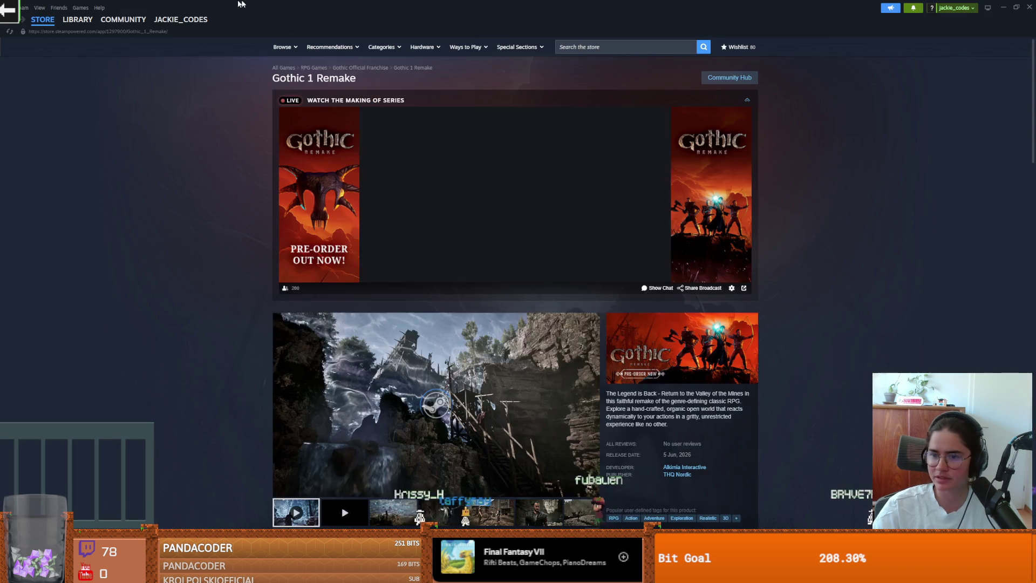
- Scroll the Gothic 1 Remake page, briefly play the trailer, and check the 5 Jun, 2026 release date
{"action": "scroll", "coordinate": [431, 270], "scroll_direction": "down", "scroll_amount": 3}
{"action": "left_click", "coordinate": [282, 328]}
{"action": "left_click", "coordinate": [282, 327]}
{"action": "scroll", "coordinate": [335, 378], "scroll_direction": "down", "scroll_amount": 2}
{"action": "left_click_drag", "start_coordinate": [403, 415], "coordinate": [297, 416]}
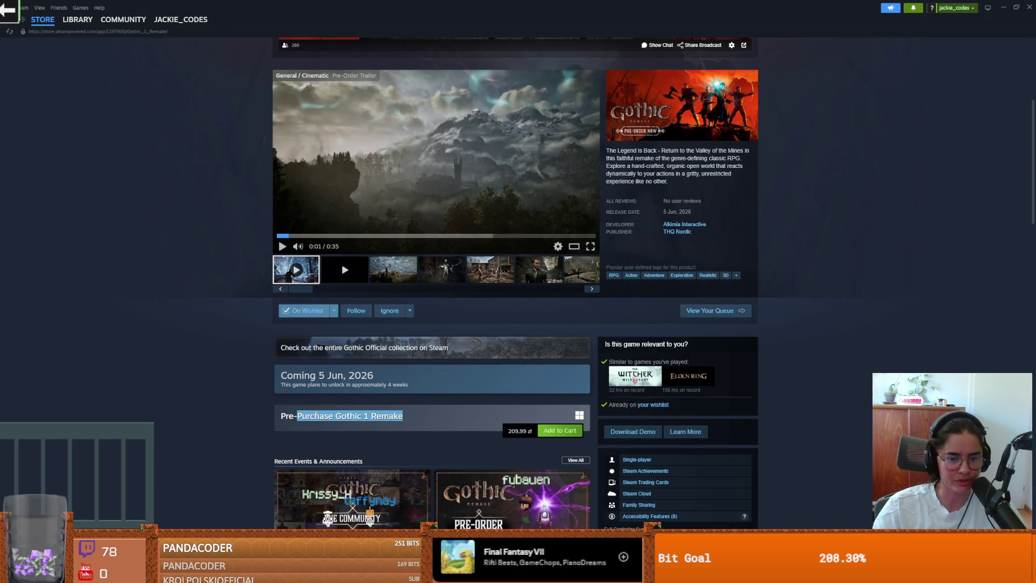
{"action": "left_click", "coordinate": [343, 408]}
{"action": "left_click_drag", "start_coordinate": [319, 375], "coordinate": [402, 377]}
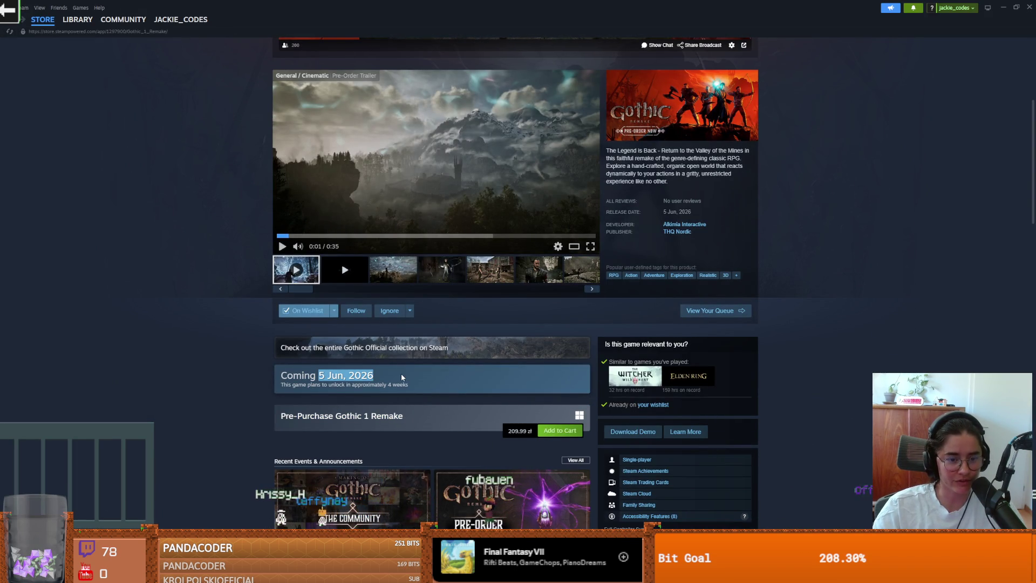
{"action": "left_click", "coordinate": [331, 416]}
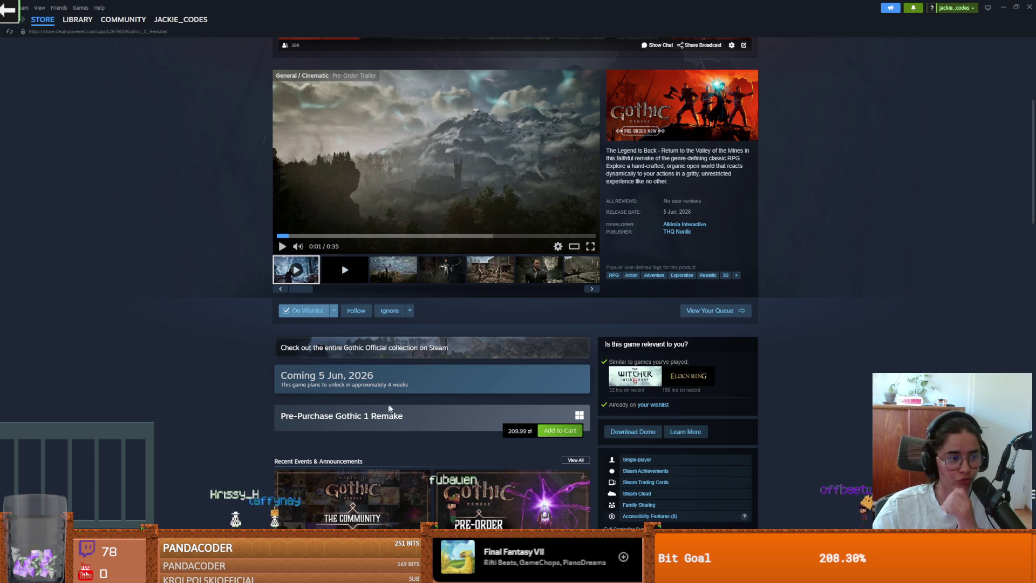
- View a gallery screenshot, replay the trailer from 0:11, then return to BossRoom.gd in Godot
{"action": "scroll", "coordinate": [496, 378], "scroll_direction": "down", "scroll_amount": 1}
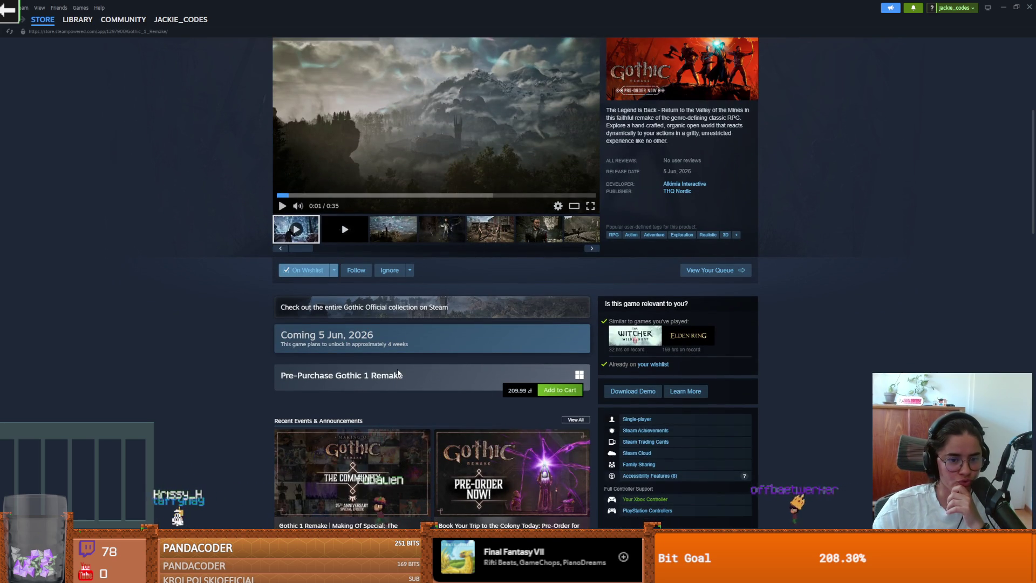
{"action": "scroll", "coordinate": [332, 350], "scroll_direction": "up", "scroll_amount": 2}
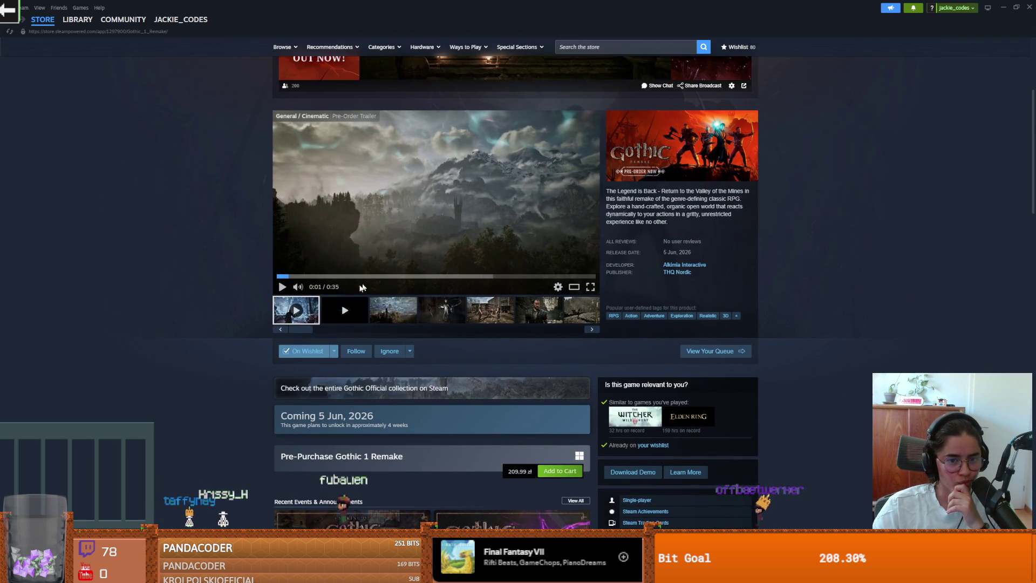
{"action": "left_click", "coordinate": [484, 318]}
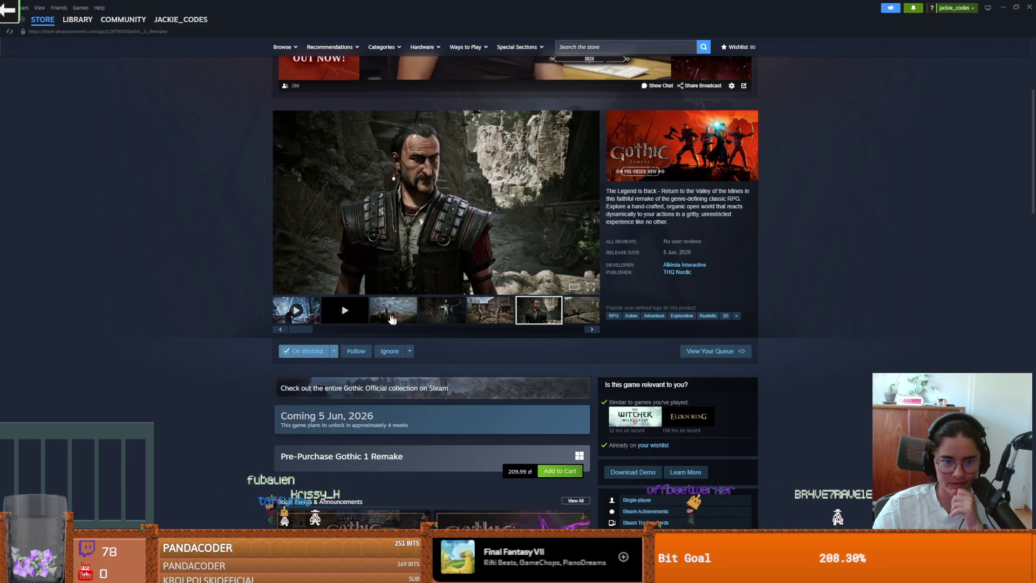
{"action": "left_click", "coordinate": [296, 309]}
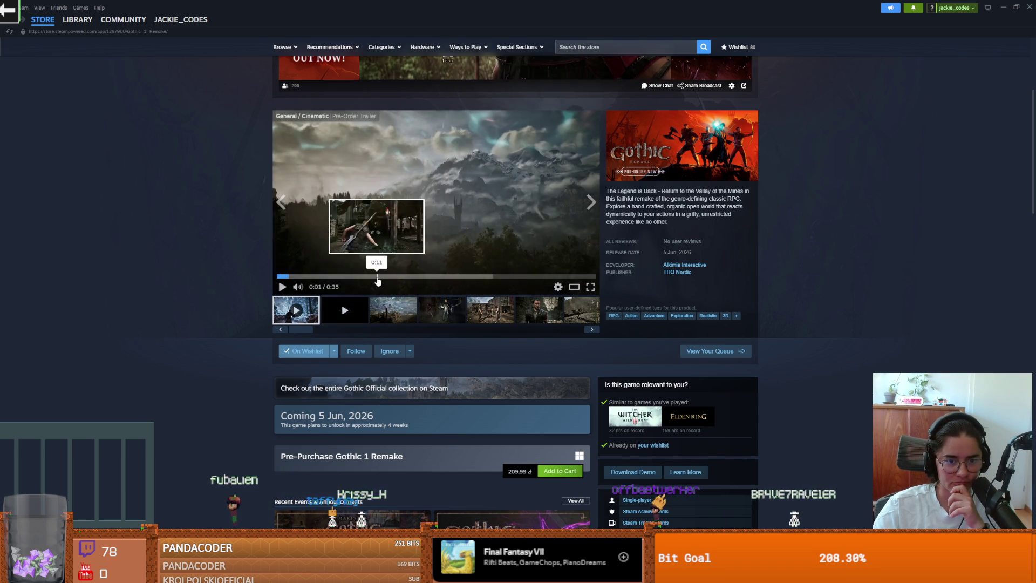
{"action": "left_click", "coordinate": [378, 276]}
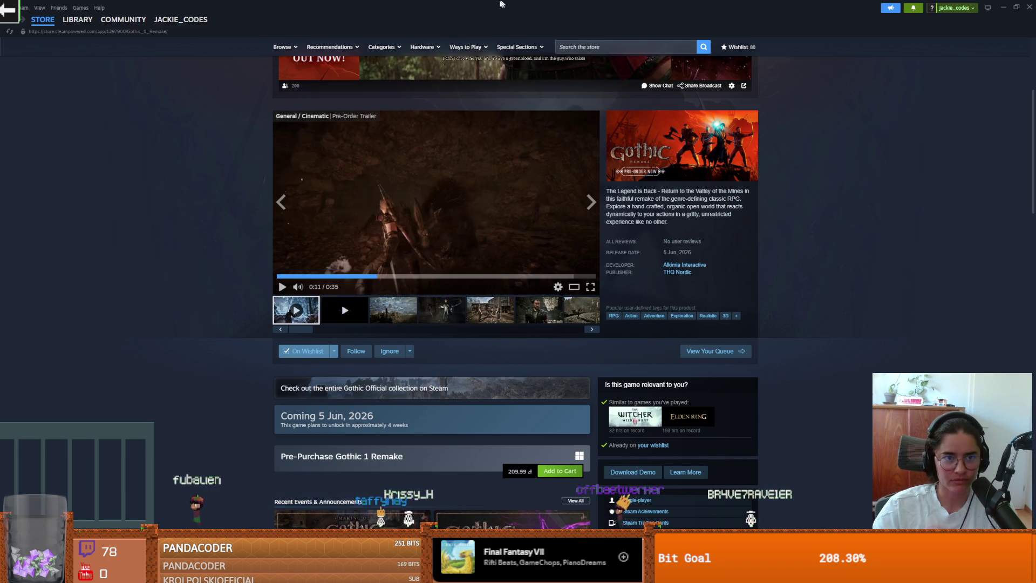
{"action": "key", "text": "alt+Tab"}
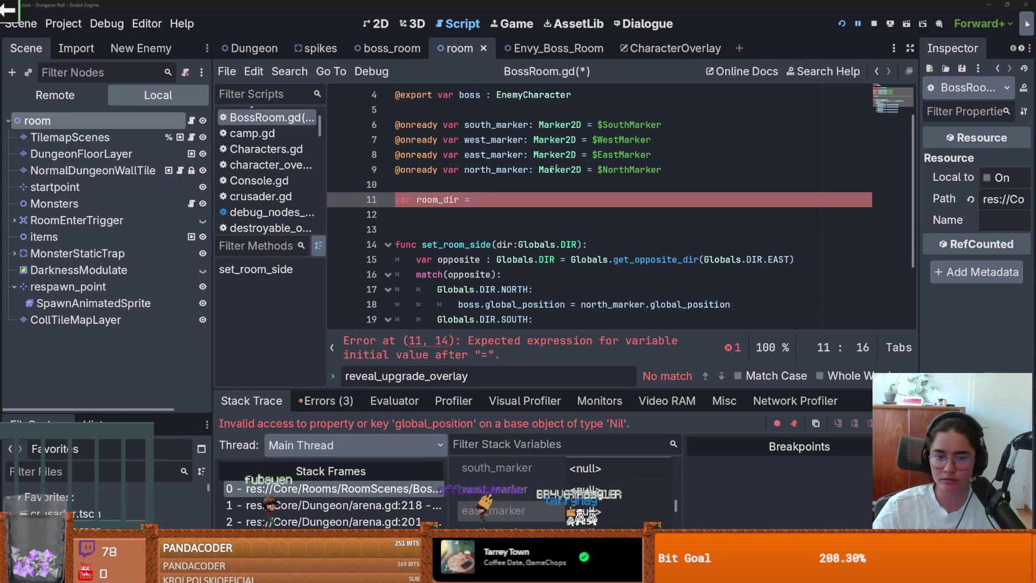
- Remove the extra empty line before set_room_side and save BossRoom.gd
{"action": "left_click", "coordinate": [427, 237]}
{"action": "key", "text": "BackSpace"}
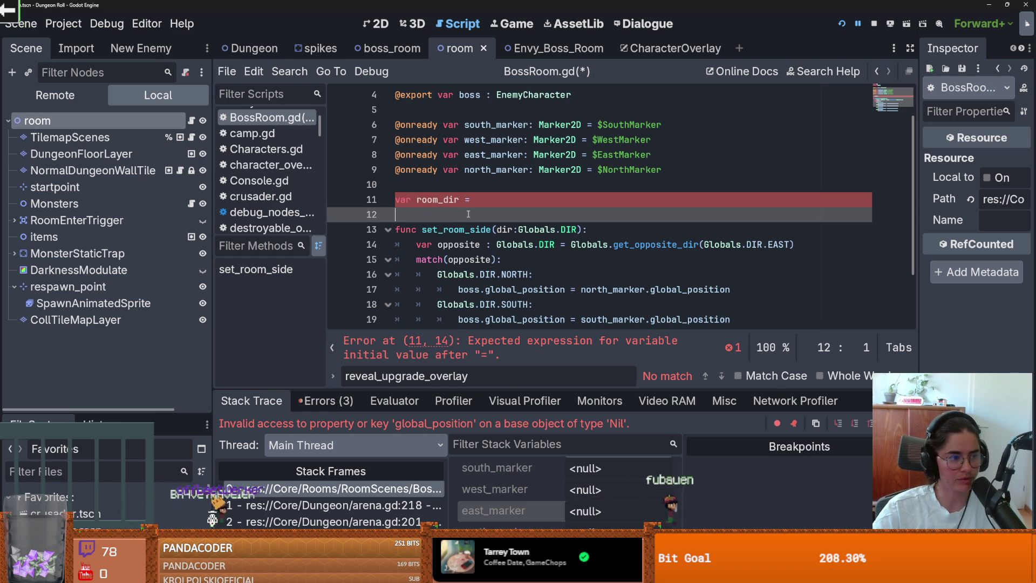
{"action": "left_click", "coordinate": [493, 229]}
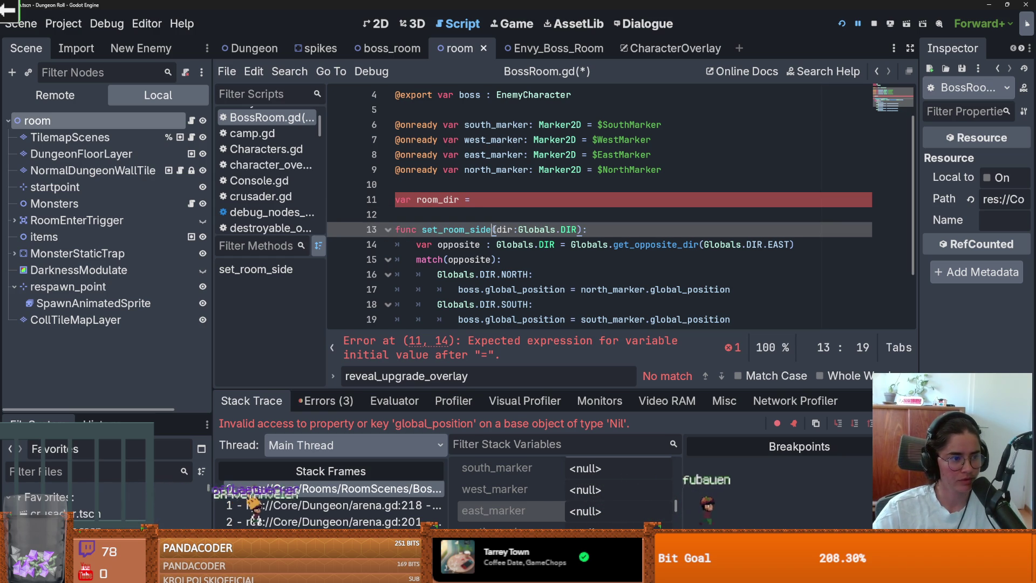
{"action": "left_click", "coordinate": [492, 204]}
{"action": "key", "text": "ctrl+s"}
- Add 'room_dir = dir' inside set_room_side and insert blank lines above the function
{"action": "left_click", "coordinate": [536, 232]}
{"action": "key", "text": "ctrl+Return"}
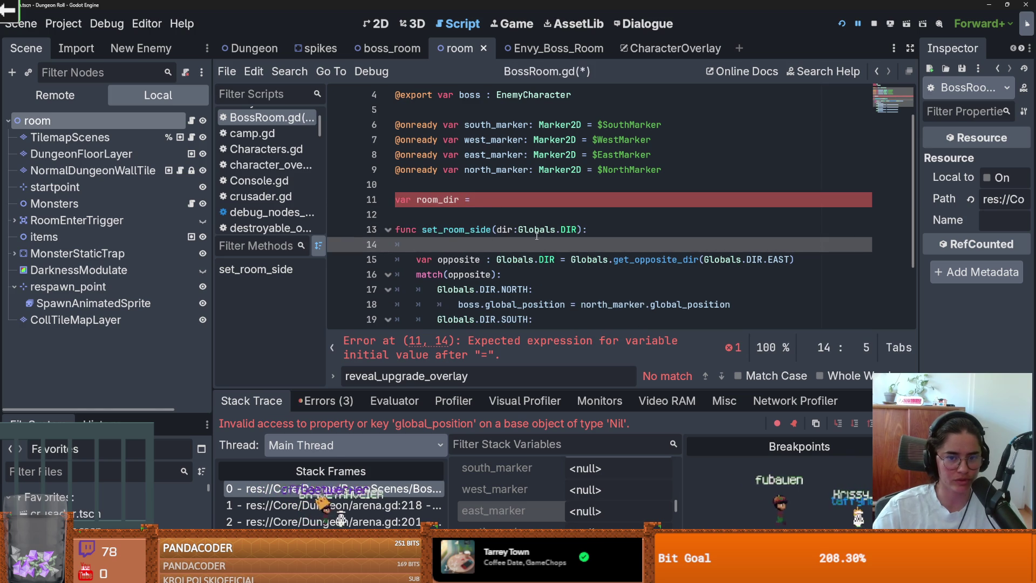
{"action": "type", "text": "room"}
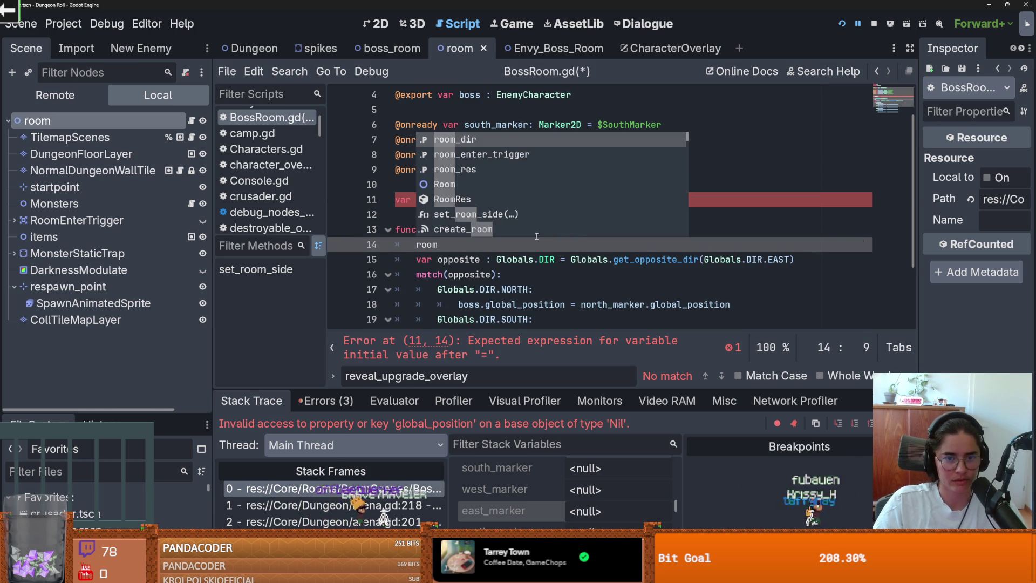
{"action": "key", "text": "Return"}
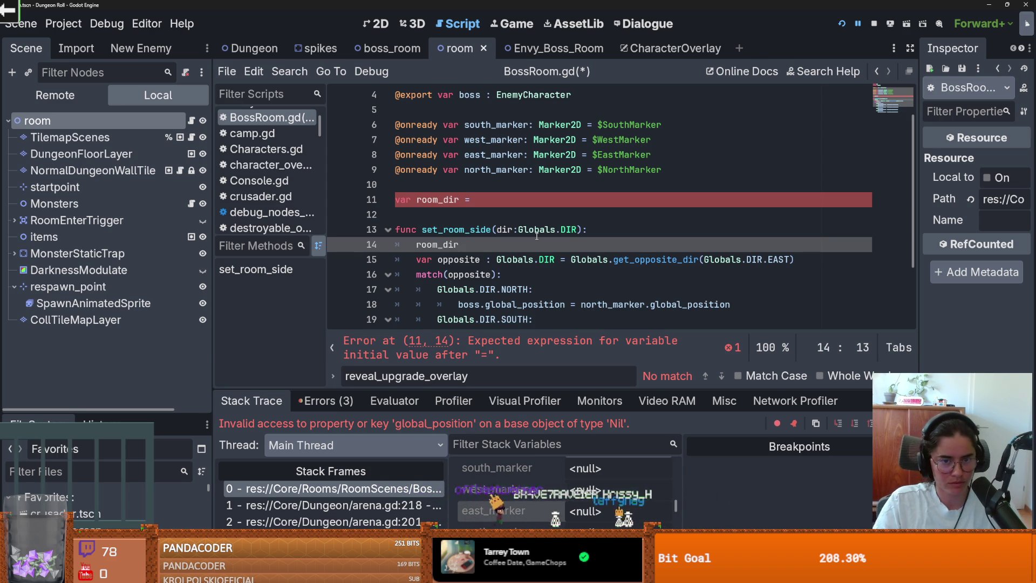
{"action": "type", "text": " = dir"}
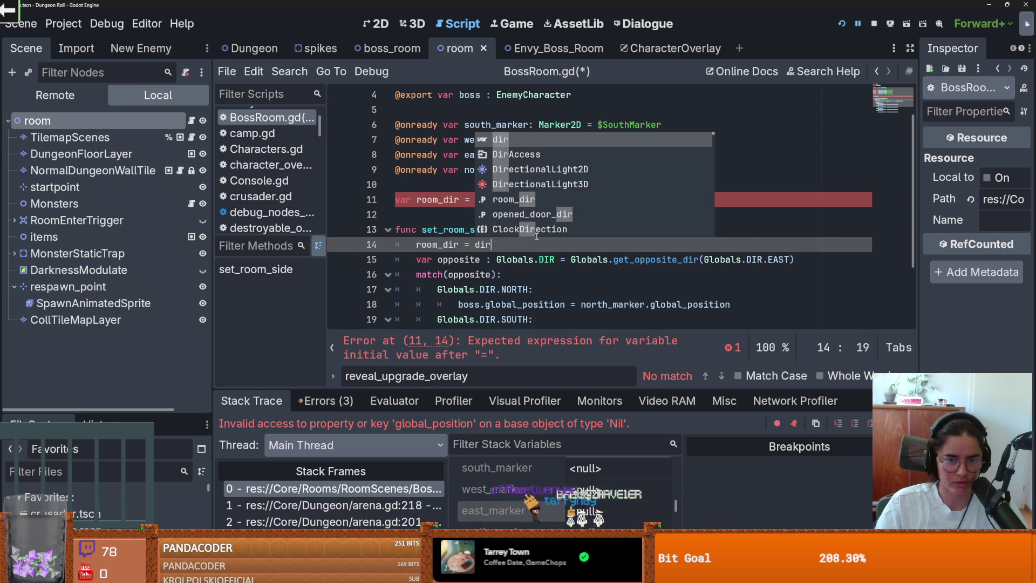
{"action": "left_click", "coordinate": [452, 230]}
{"action": "key", "text": "ctrl+shift+Return"}
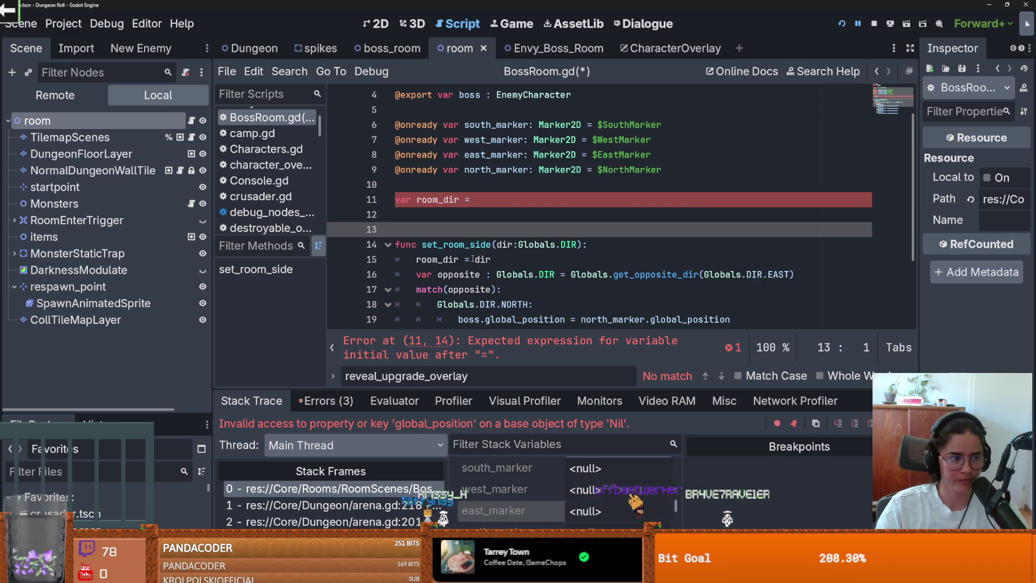
{"action": "key", "text": "ctrl+shift+Return"}
- Add a _ready function with a placeholder pass body and save
{"action": "type", "text": "fun"}
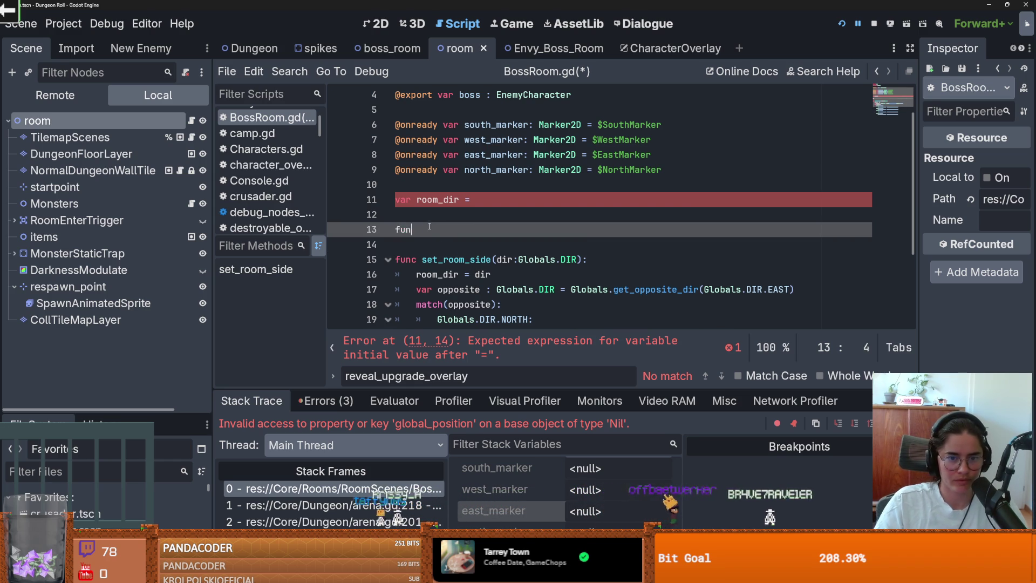
{"action": "type", "text": "c _re"}
{"action": "key", "text": "Return"}
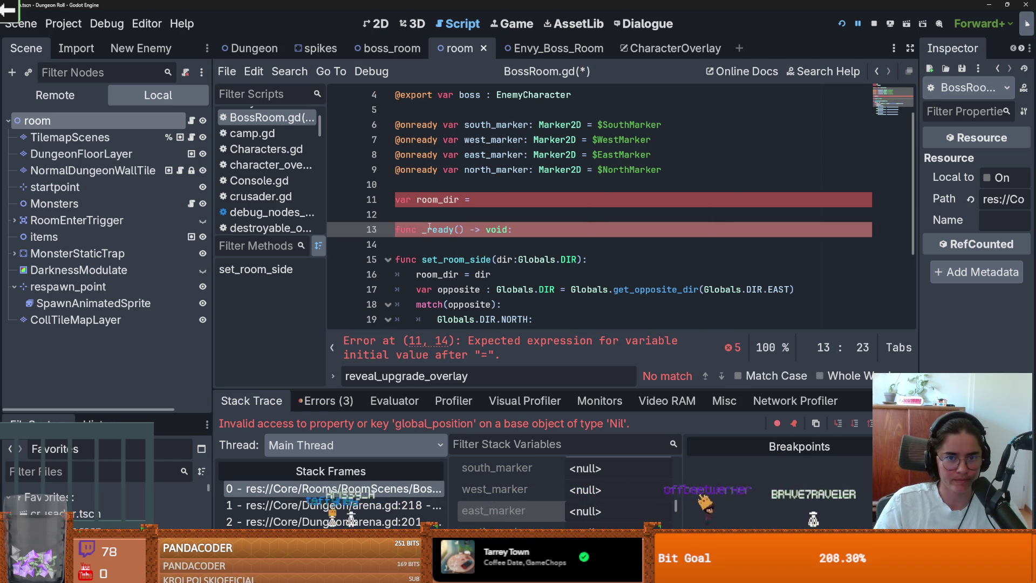
{"action": "key", "text": "Return"}
{"action": "type", "text": "pass"}
{"action": "key", "text": "ctrl+s"}
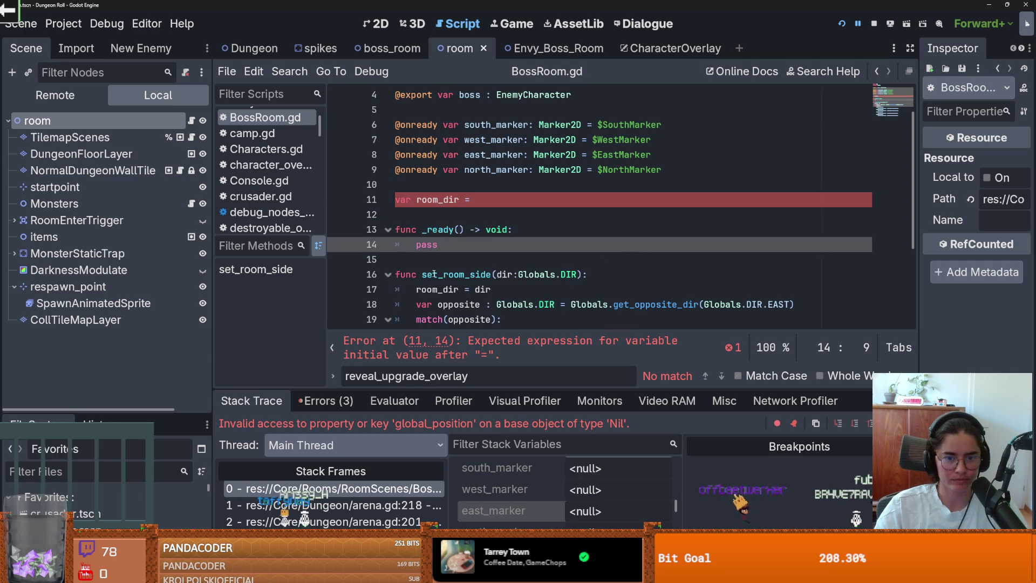
- Remove the dangling '=' after room_dir and replace pass with 'if room_dir:'
{"action": "scroll", "coordinate": [434, 274], "scroll_direction": "down", "scroll_amount": 1}
{"action": "left_click", "coordinate": [485, 154]}
{"action": "key", "text": "BackSpace"}
{"action": "key", "text": "BackSpace"}
{"action": "double_click", "coordinate": [522, 204]}
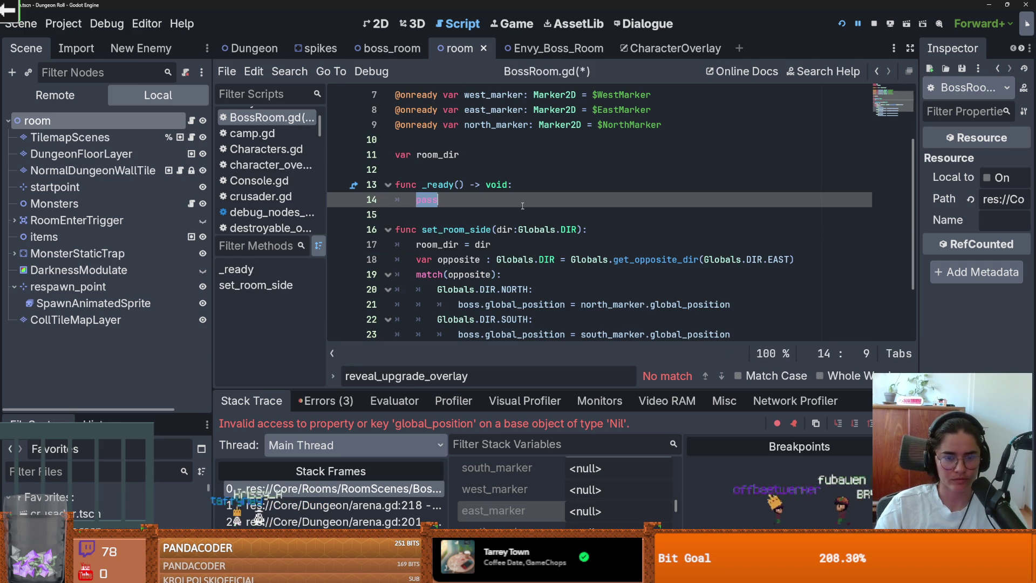
{"action": "type", "text": "if room_dir"}
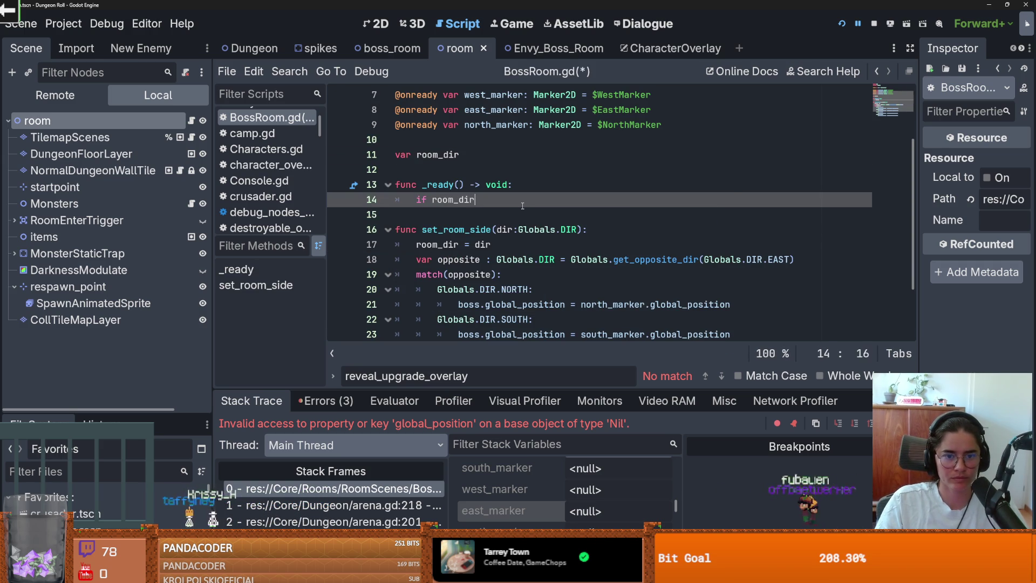
{"action": "type", "text": ":"}
{"action": "key", "text": "Return"}
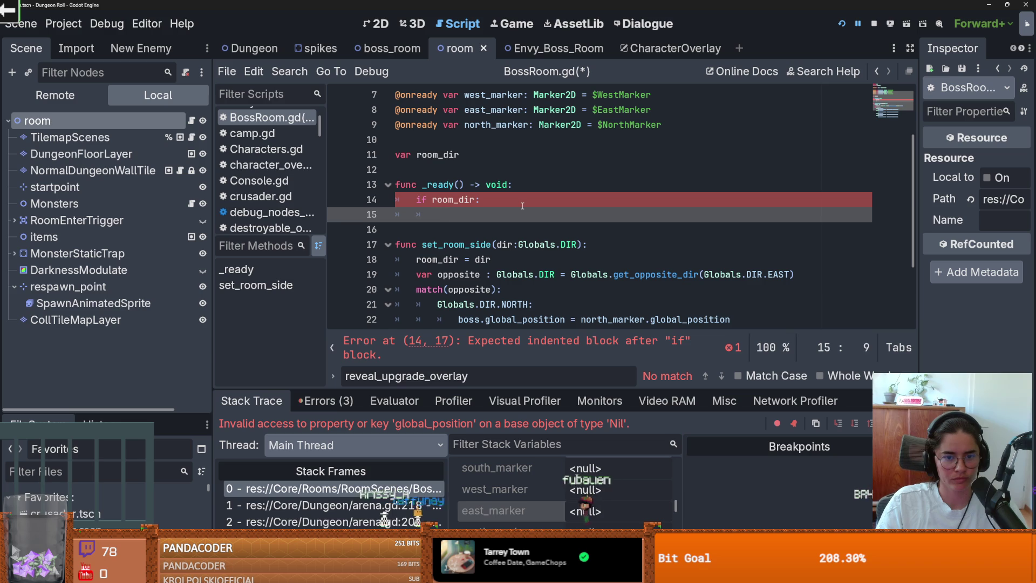
- Inside the if block, call set_boss_position(room_dir)
{"action": "type", "text": "se"}
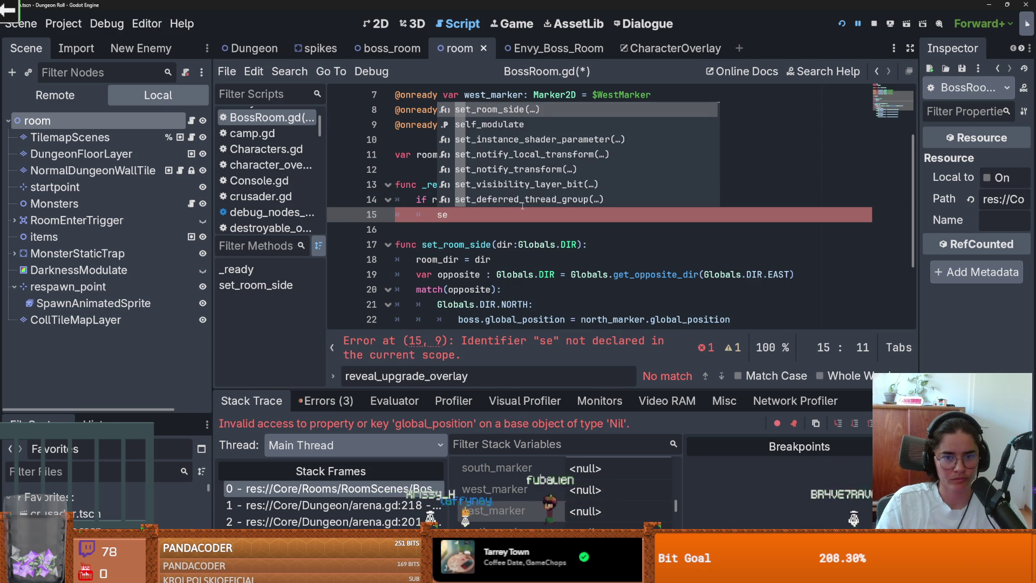
{"action": "key", "text": "BackSpace"}
{"action": "key", "text": "BackSpace"}
{"action": "type", "text": "set_p"}
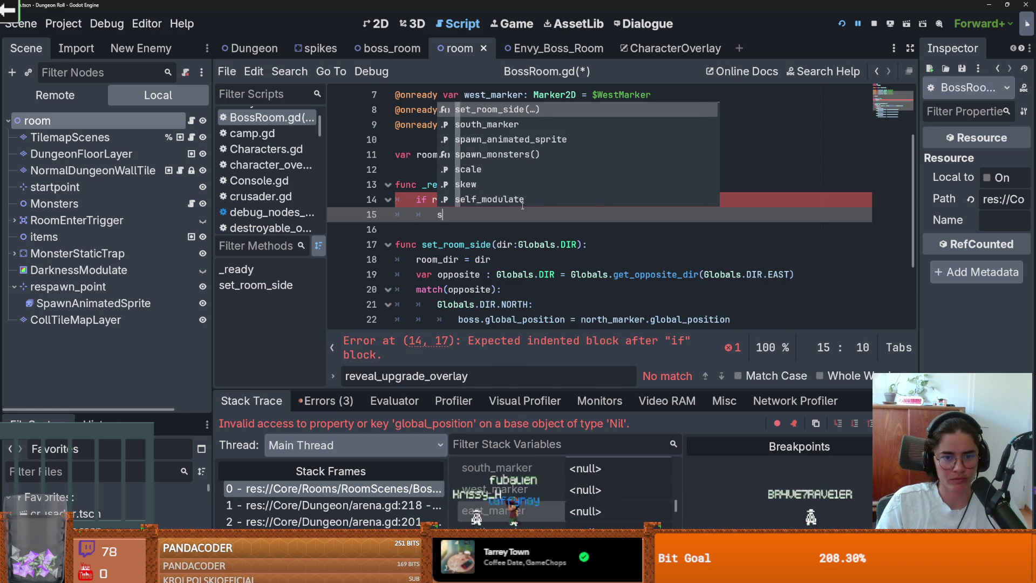
{"action": "key", "text": "Return"}
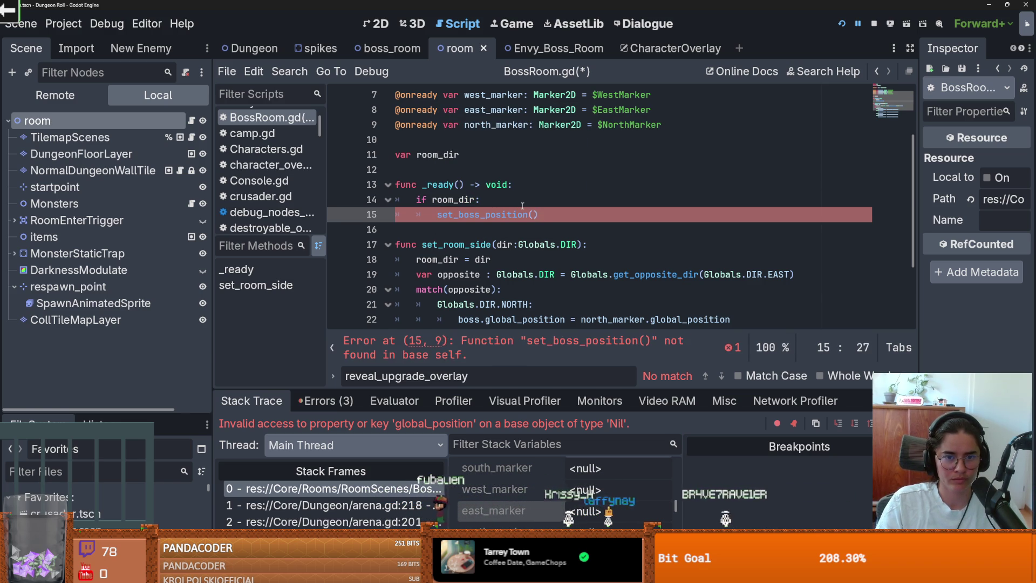
{"action": "type", "text": "roo"}
{"action": "key", "text": "Return"}
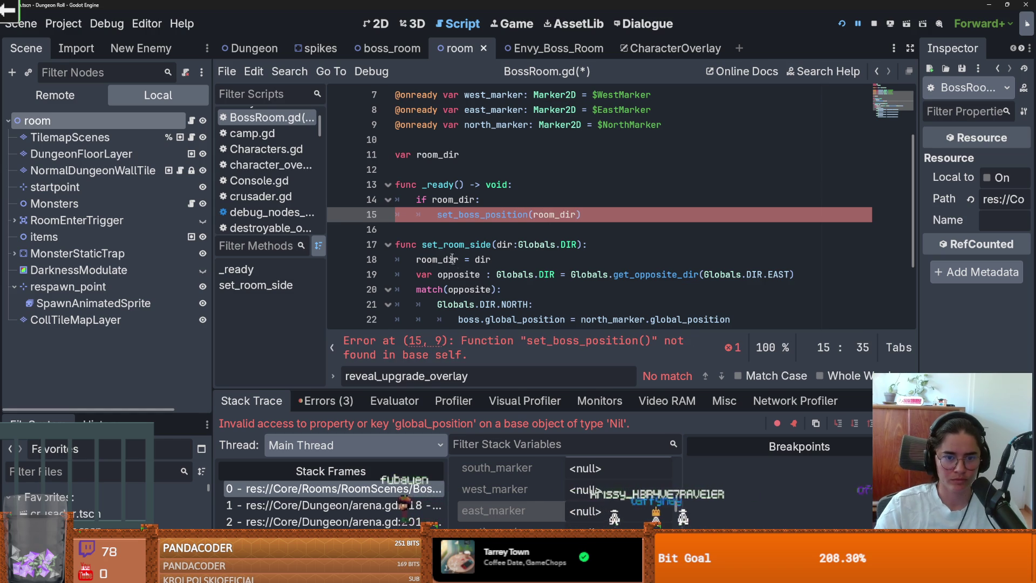
- Start a new 'func set_boss_position(' declaration below _ready
{"action": "left_click", "coordinate": [426, 230]}
{"action": "key", "text": "Return"}
{"action": "type", "text": "func set_boss_position"}
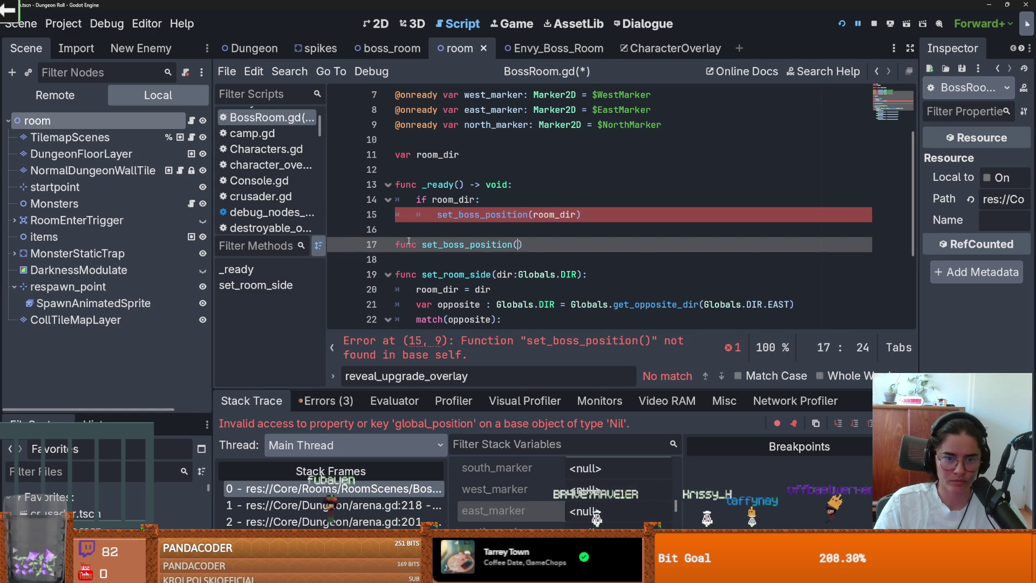
{"action": "type", "text": "(di"}
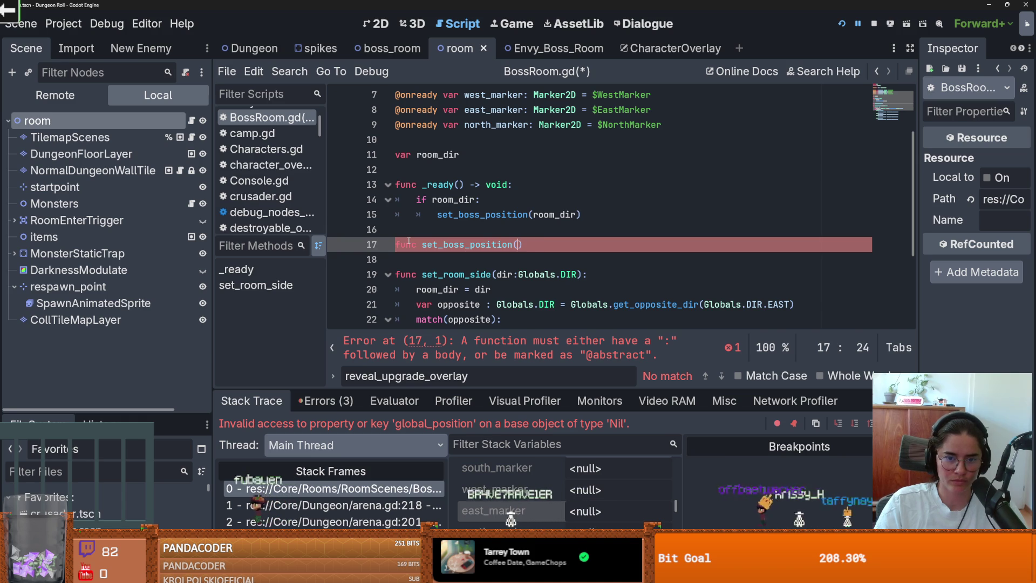
{"action": "key", "text": "BackSpace"}
{"action": "key", "text": "BackSpace"}
- Finish the 'func set_boss_position():' header and start its body
{"action": "type", "text": "):"}
{"action": "key", "text": "Return"}
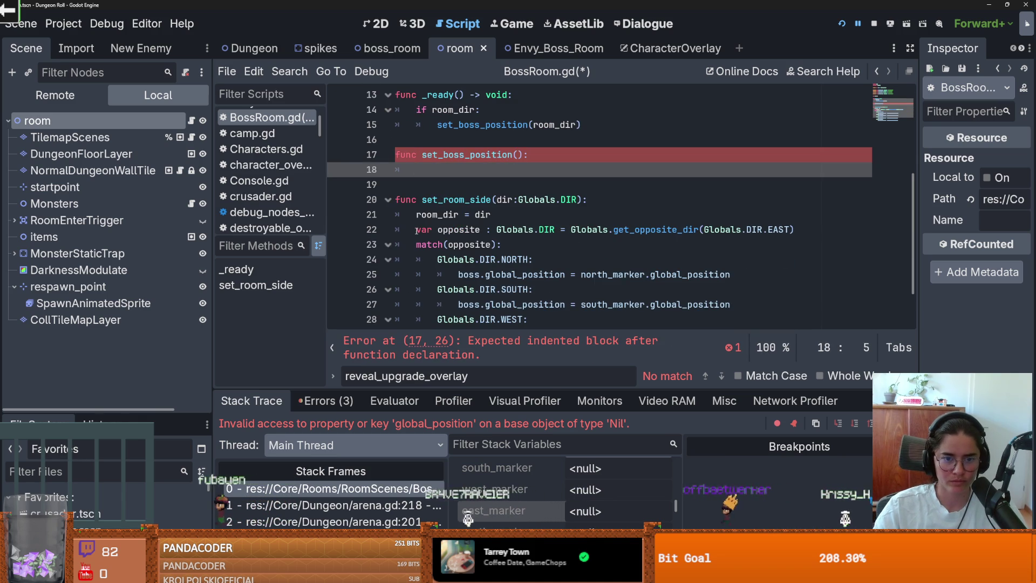
{"action": "mouse_move", "coordinate": [416, 230]}
{"action": "left_mouse_down"}
{"action": "mouse_move", "coordinate": [518, 292]}
{"action": "mouse_move", "coordinate": [561, 302]}
{"action": "mouse_move", "coordinate": [733, 304]}
{"action": "left_mouse_up"}
{"action": "scroll", "coordinate": [554, 257], "scroll_direction": "up", "scroll_amount": 1}
{"action": "left_click", "coordinate": [490, 229]}
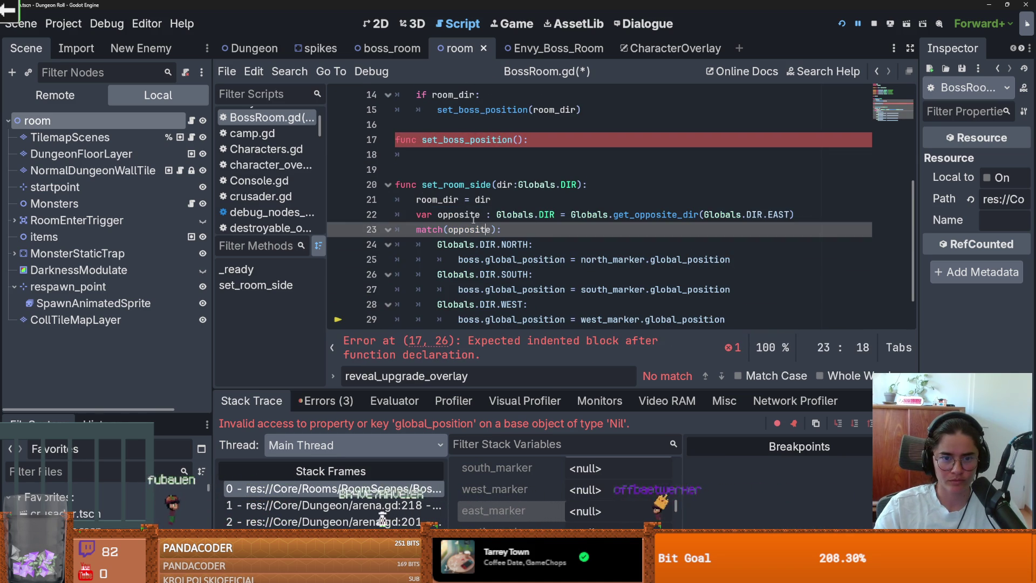
- Make set_room_side assign room_dir = Globals.get_opposite_dir(dir) and delete the old opposite line
{"action": "left_click_drag", "start_coordinate": [795, 215], "coordinate": [499, 218]}
{"action": "key", "text": "ctrl+c"}
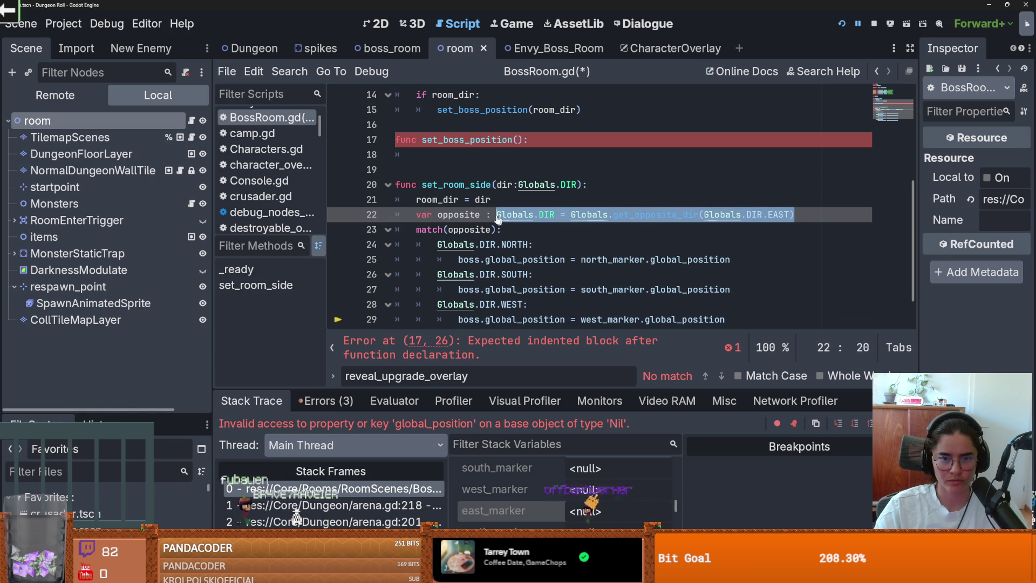
{"action": "left_click", "coordinate": [493, 200]}
{"action": "key", "text": "ctrl+v"}
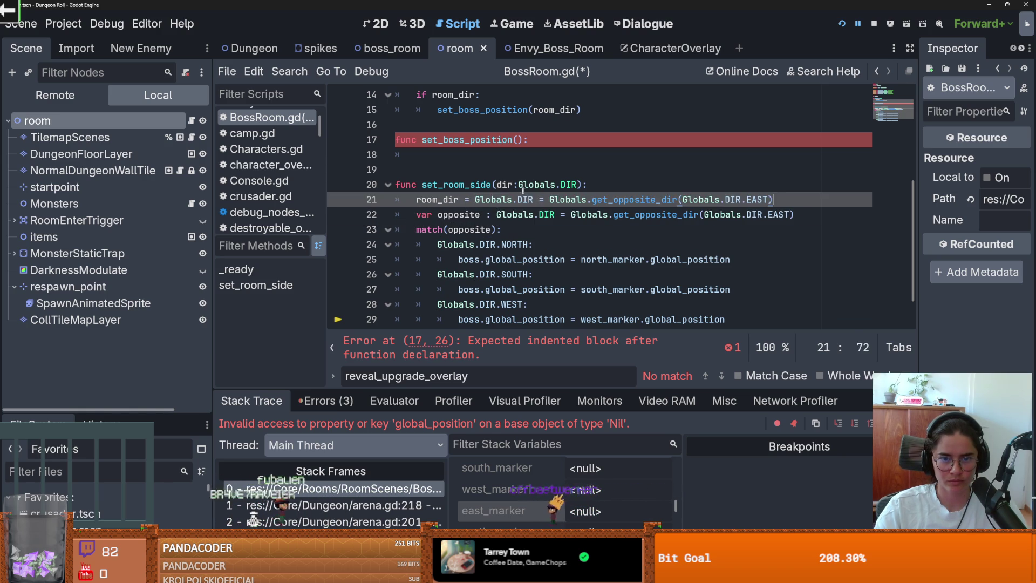
{"action": "left_click_drag", "start_coordinate": [497, 184], "coordinate": [515, 185]}
{"action": "key", "text": "ctrl+c"}
{"action": "left_click_drag", "start_coordinate": [771, 199], "coordinate": [681, 199]}
{"action": "key", "text": "ctrl+v"}
{"action": "double_click", "coordinate": [432, 186]}
{"action": "double_click", "coordinate": [434, 200]}
{"action": "left_click_drag", "start_coordinate": [839, 221], "coordinate": [395, 214]}
{"action": "key", "text": "BackSpace"}
- Move the marker match block into set_boss_position and change it to match room_dir
{"action": "scroll", "coordinate": [593, 242], "scroll_direction": "down", "scroll_amount": 1}
{"action": "left_click_drag", "start_coordinate": [724, 304], "coordinate": [395, 184]}
{"action": "key", "text": "ctrl+x"}
{"action": "left_click", "coordinate": [410, 109]}
{"action": "key", "text": "ctrl+v"}
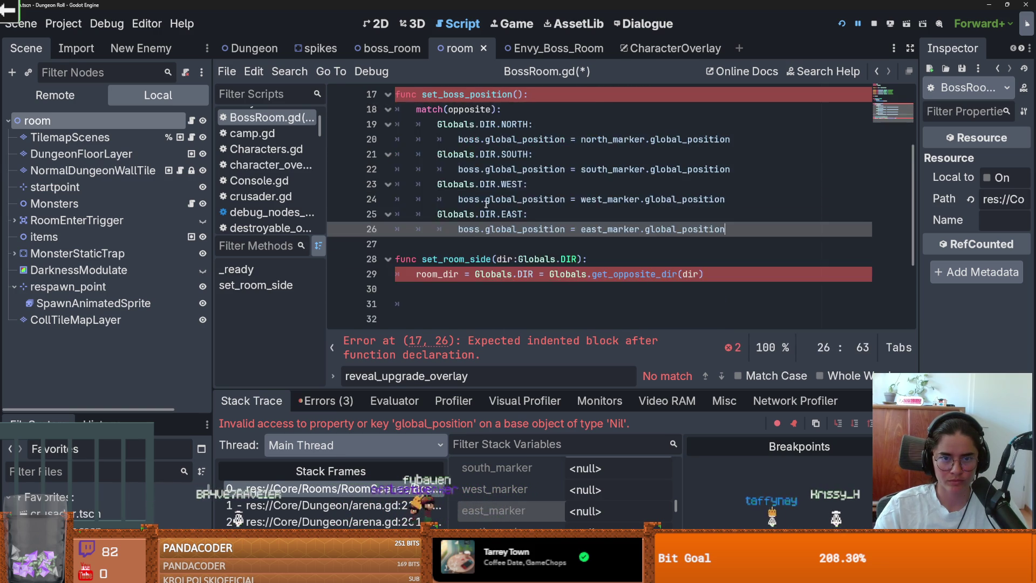
{"action": "scroll", "coordinate": [483, 196], "scroll_direction": "up", "scroll_amount": 5}
{"action": "double_click", "coordinate": [474, 201]}
{"action": "scroll", "coordinate": [476, 205], "scroll_direction": "down", "scroll_amount": 3}
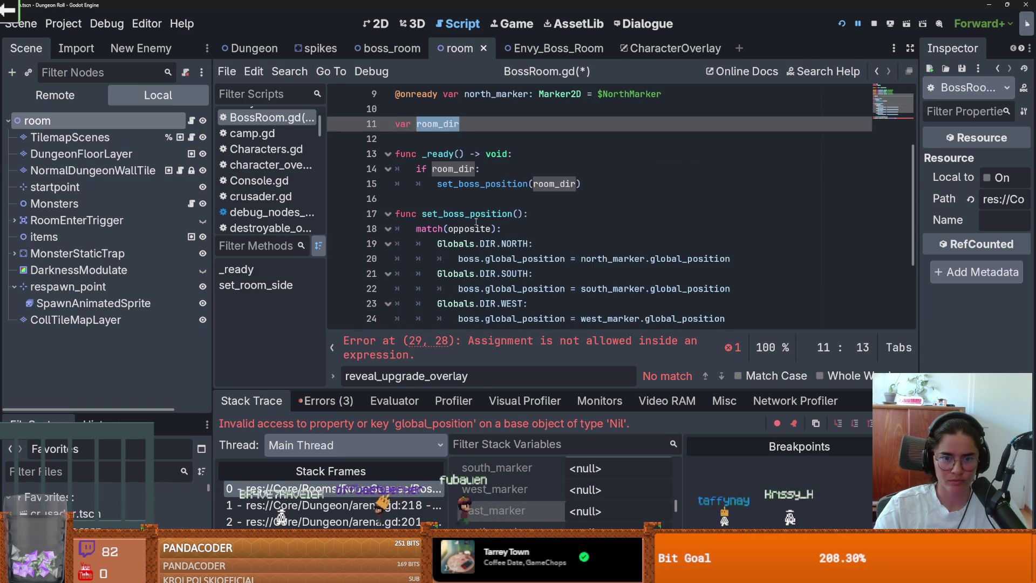
{"action": "left_click", "coordinate": [471, 229]}
{"action": "double_click", "coordinate": [472, 229]}
{"action": "scroll", "coordinate": [475, 205], "scroll_direction": "down", "scroll_amount": 1}
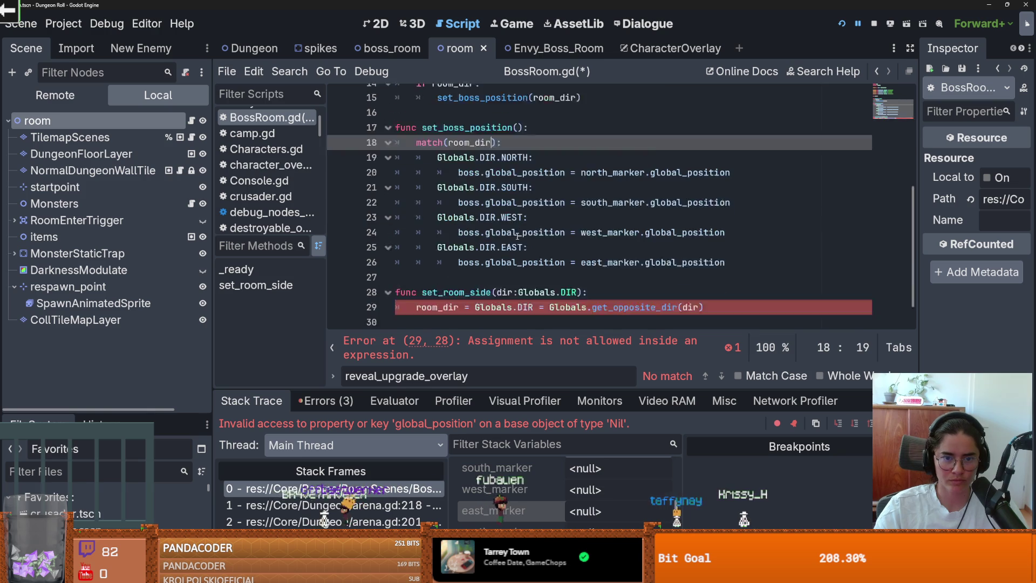
{"action": "key", "text": "ctrl+v"}
- Replace the stray '=' on line 29 with ':'
{"action": "double_click", "coordinate": [477, 159]}
{"action": "scroll", "coordinate": [480, 216], "scroll_direction": "down", "scroll_amount": 3}
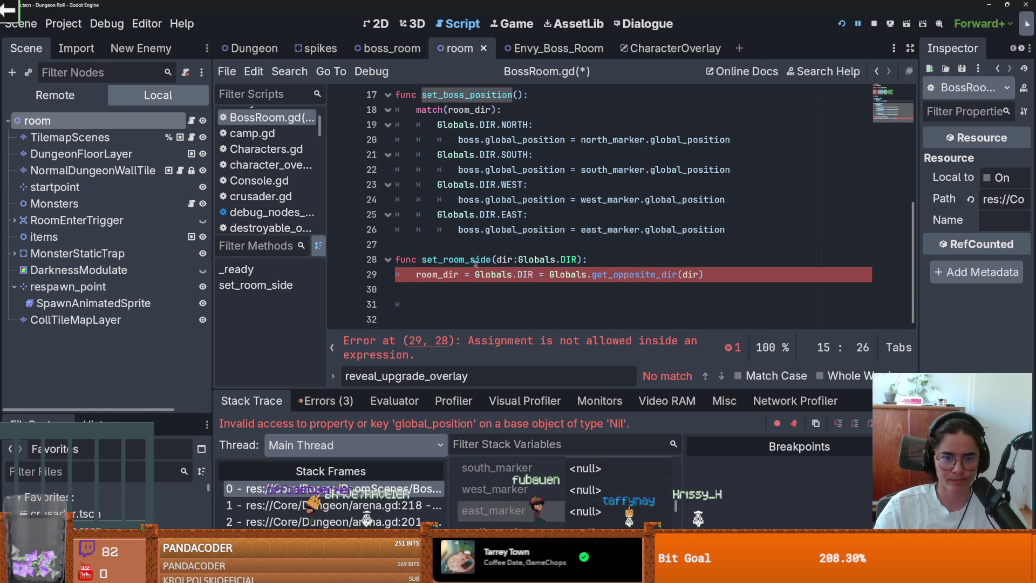
{"action": "double_click", "coordinate": [456, 259]}
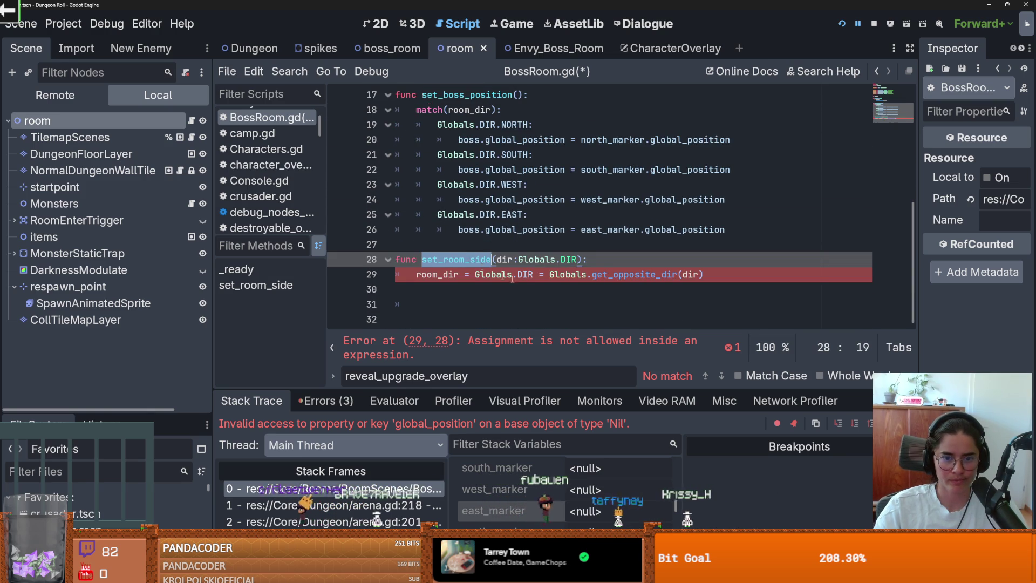
{"action": "left_click", "coordinate": [467, 284]}
{"action": "left_click", "coordinate": [545, 275]}
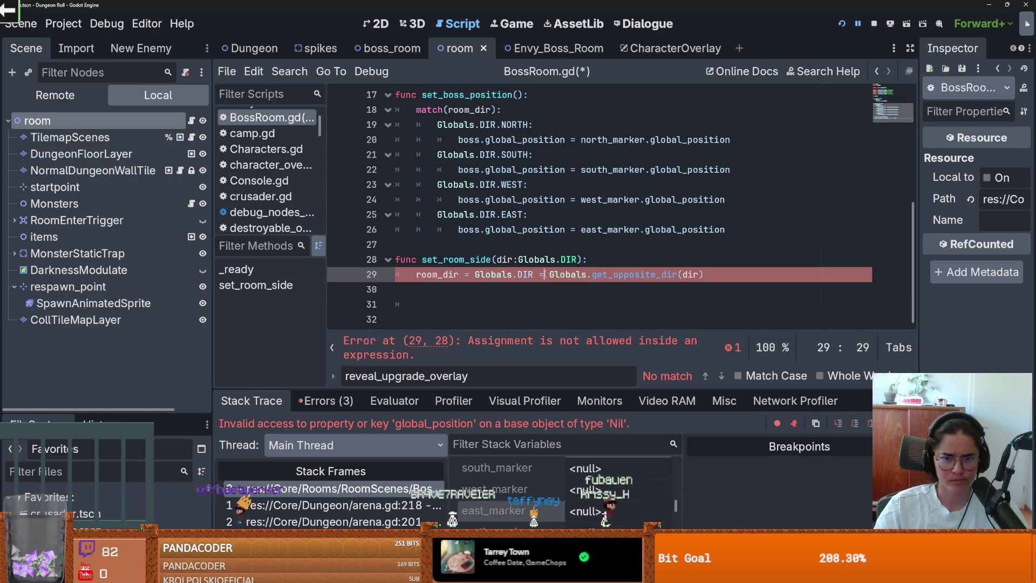
{"action": "key", "text": "shift+Left"}
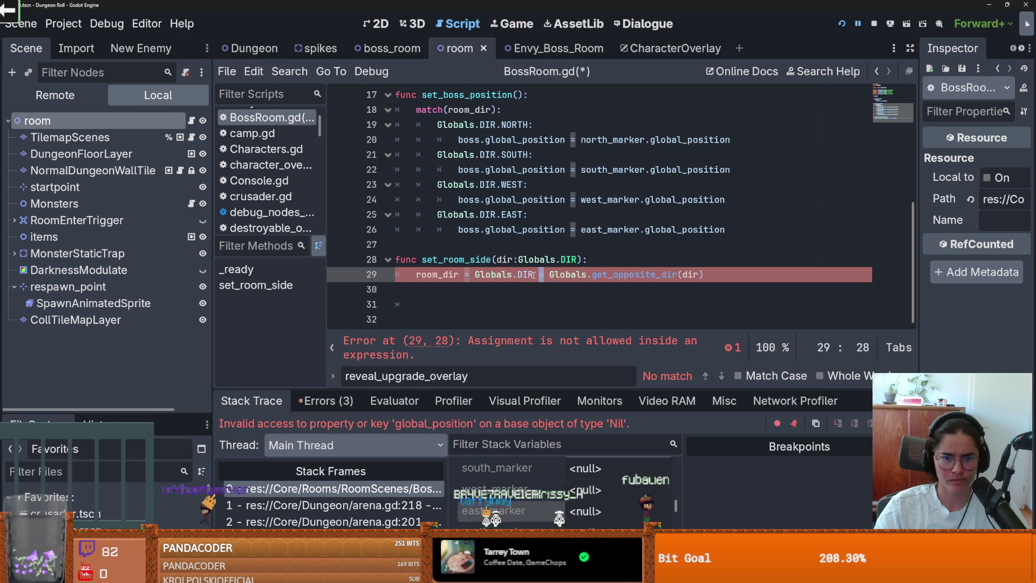
{"action": "left_click", "coordinate": [469, 274]}
{"action": "key", "text": "BackSpace"}
{"action": "type", "text": ":"}
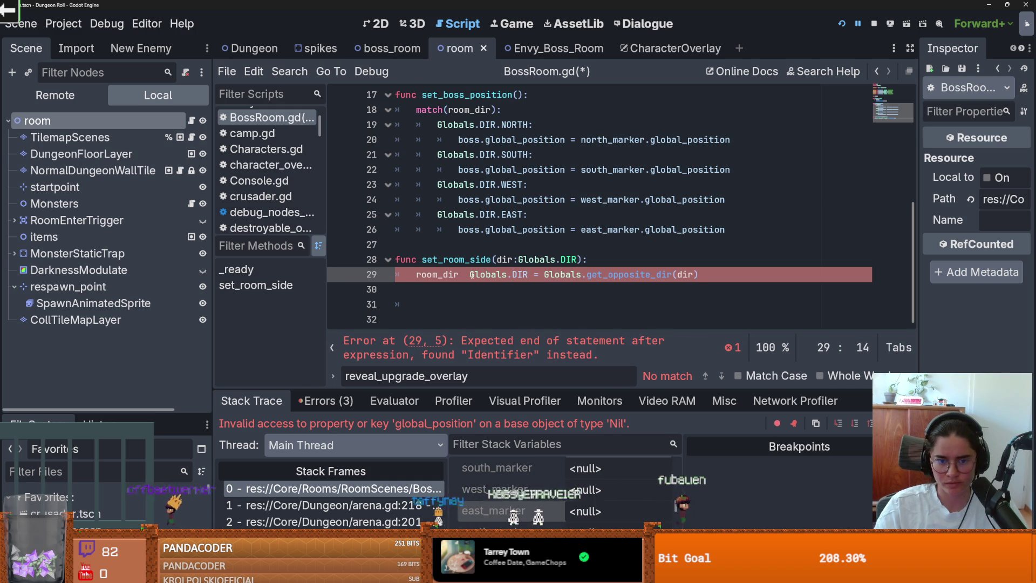
- Delete the leftover Globals.DIR text on line 29 and save the script
{"action": "left_click", "coordinate": [532, 229]}
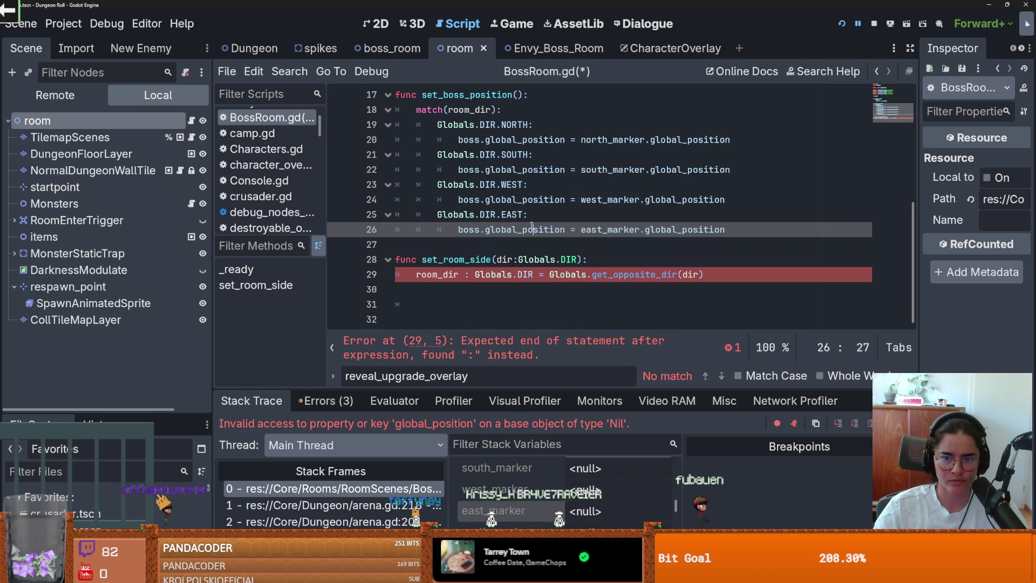
{"action": "double_click", "coordinate": [489, 274]}
{"action": "key", "text": "BackSpace"}
{"action": "key", "text": "Delete"}
{"action": "key", "text": "Delete"}
{"action": "key", "text": "Delete"}
{"action": "key", "text": "BackSpace"}
{"action": "key", "text": "BackSpace"}
{"action": "key", "text": "BackSpace"}
{"action": "key", "text": "ctrl+s"}
{"action": "scroll", "coordinate": [540, 277], "scroll_direction": "down", "scroll_amount": 3}
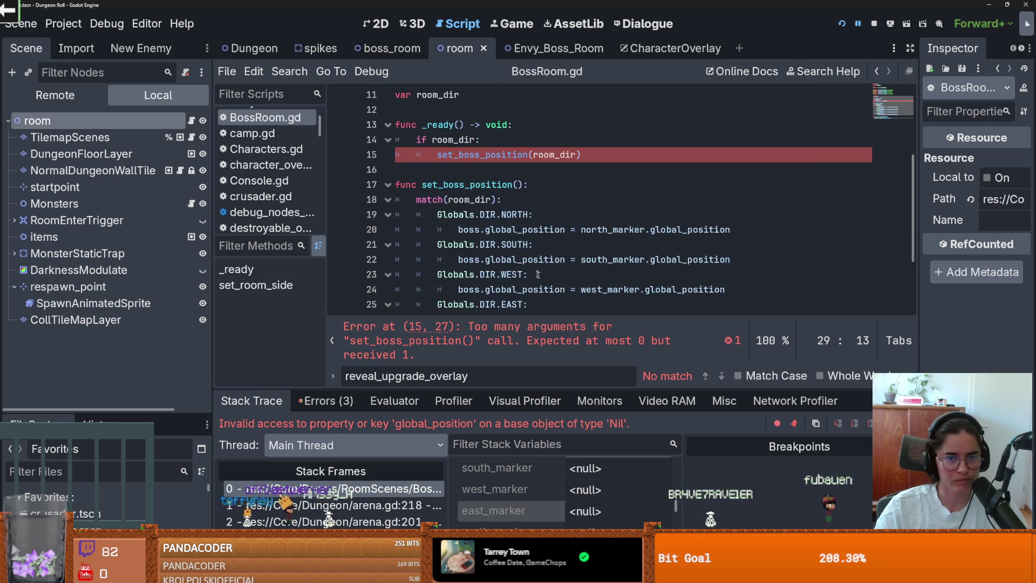
- Remove the room_dir argument from the set_boss_position() call on line 15 and save
{"action": "double_click", "coordinate": [482, 155]}
{"action": "key", "text": "Right"}
{"action": "key", "text": "Right"}
{"action": "key", "text": "ctrl+shift+Right"}
{"action": "key", "text": "Delete"}
{"action": "key", "text": "ctrl+s"}
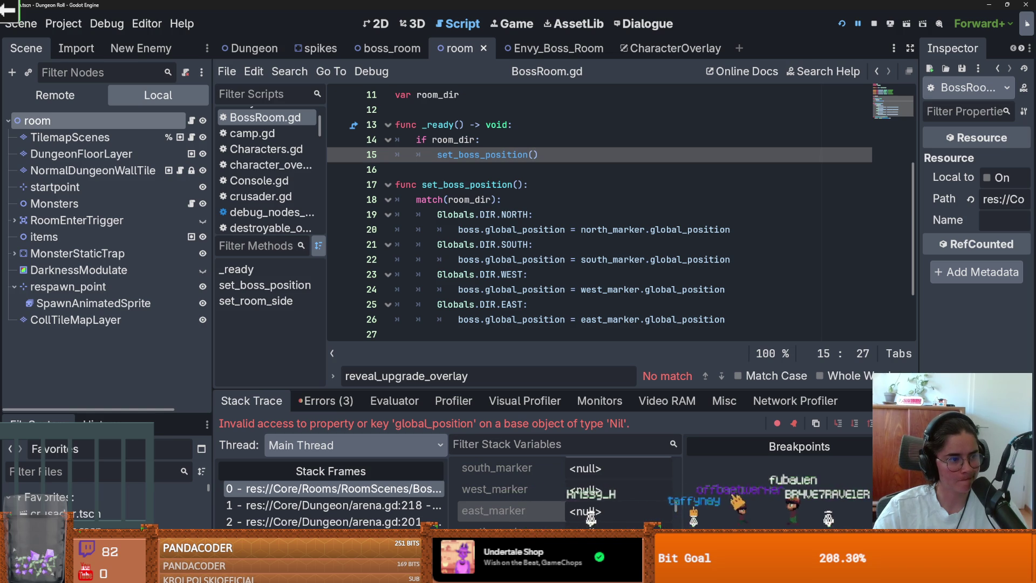
- Delete the extra trailing empty line in BossRoom.gd and save
{"action": "left_click", "coordinate": [499, 243]}
{"action": "key", "text": "ctrl+s"}
{"action": "key", "text": "Up"}
{"action": "key", "text": "Up"}
{"action": "key", "text": "Up"}
{"action": "scroll", "coordinate": [499, 241], "scroll_direction": "up", "scroll_amount": 1}
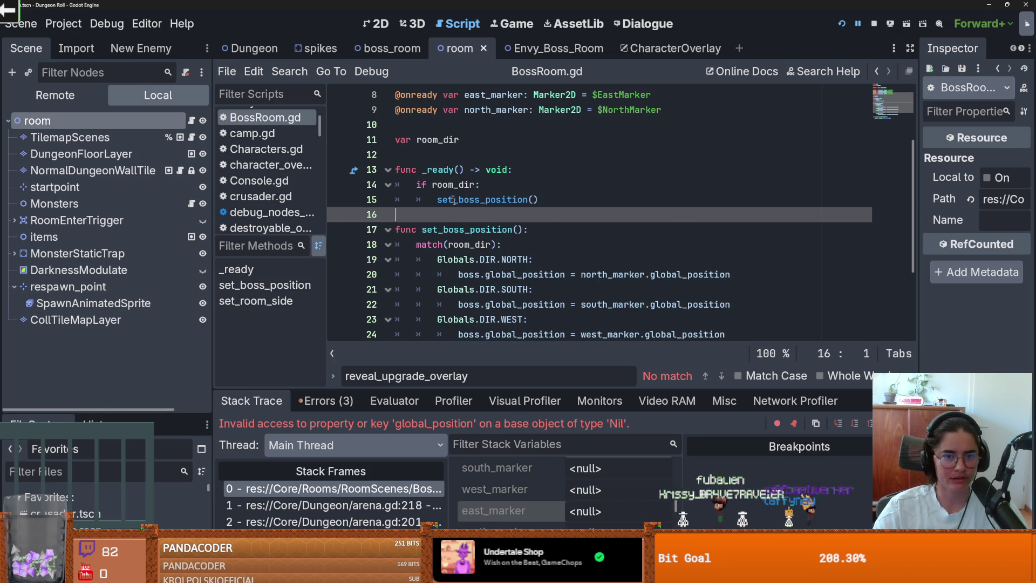
{"action": "scroll", "coordinate": [485, 240], "scroll_direction": "down", "scroll_amount": 3}
{"action": "left_click", "coordinate": [503, 306]}
{"action": "scroll", "coordinate": [502, 305], "scroll_direction": "up", "scroll_amount": 2}
{"action": "scroll", "coordinate": [503, 306], "scroll_direction": "down", "scroll_amount": 2}
{"action": "key", "text": "Delete"}
{"action": "key", "text": "Delete"}
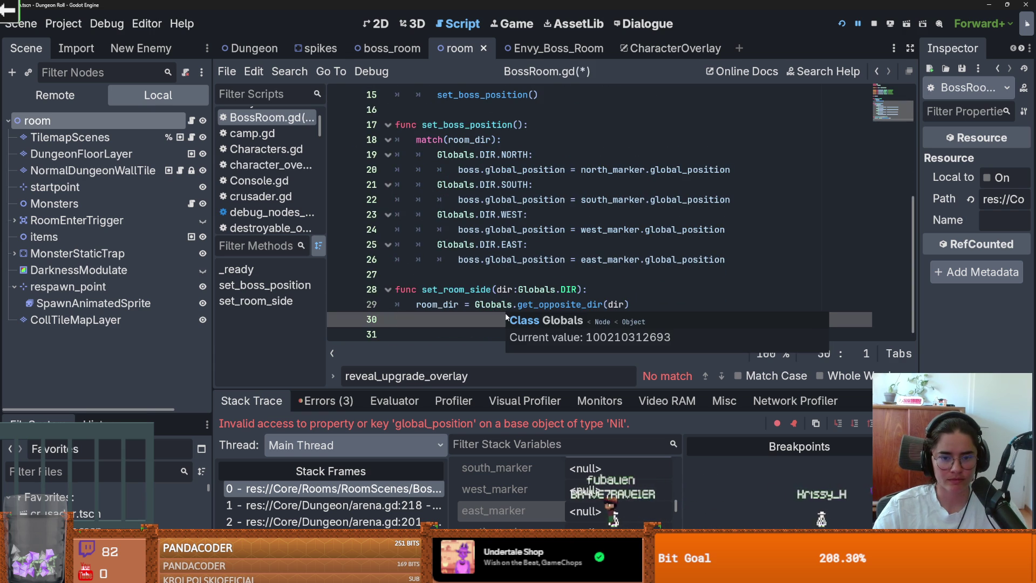
{"action": "key", "text": "Up"}
{"action": "key", "text": "Up"}
{"action": "key", "text": "Up"}
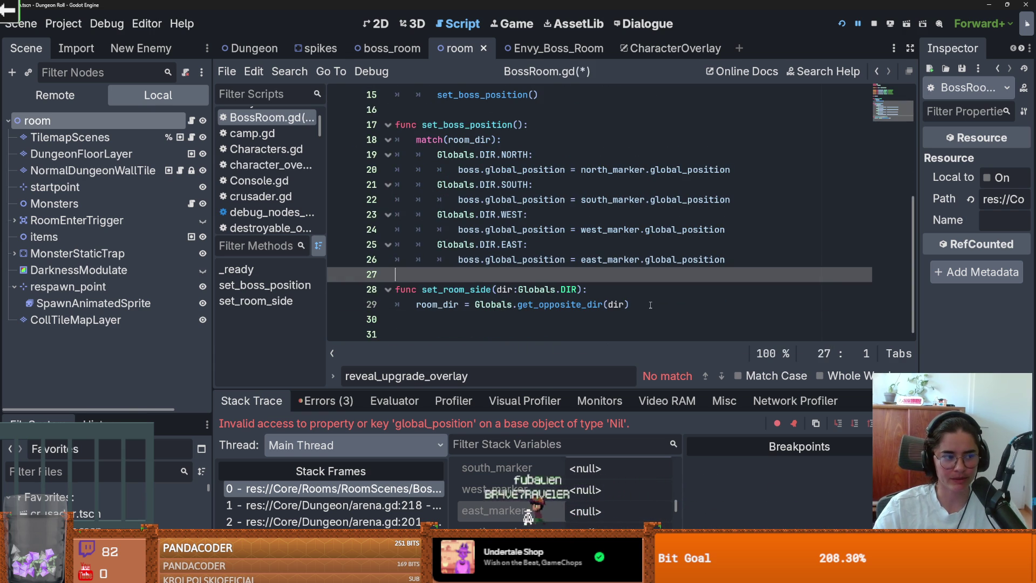
{"action": "left_click", "coordinate": [646, 306]}
{"action": "key", "text": "ctrl+s"}
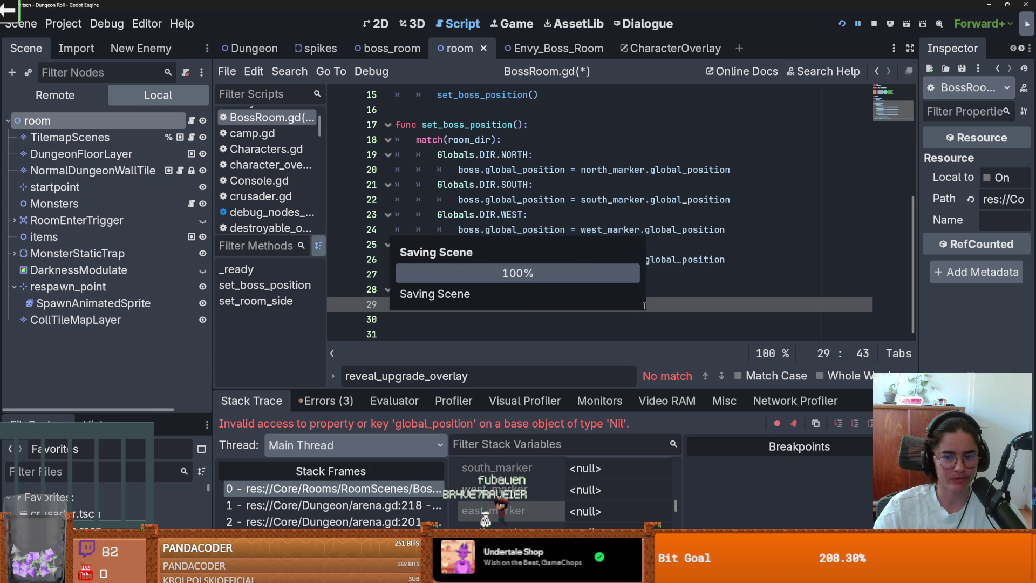
- Run the project with F5 to test boss placement
{"action": "scroll", "coordinate": [657, 309], "scroll_direction": "up", "scroll_amount": 2}
{"action": "scroll", "coordinate": [657, 309], "scroll_direction": "down", "scroll_amount": 1}
{"action": "key", "text": "Up"}
{"action": "key", "text": "Up"}
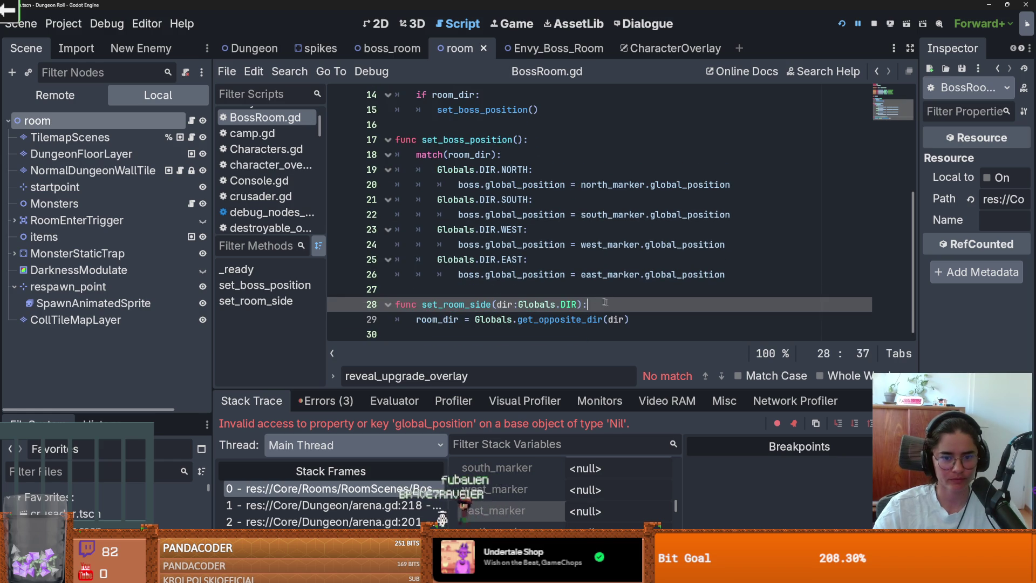
{"action": "key", "text": "F5"}
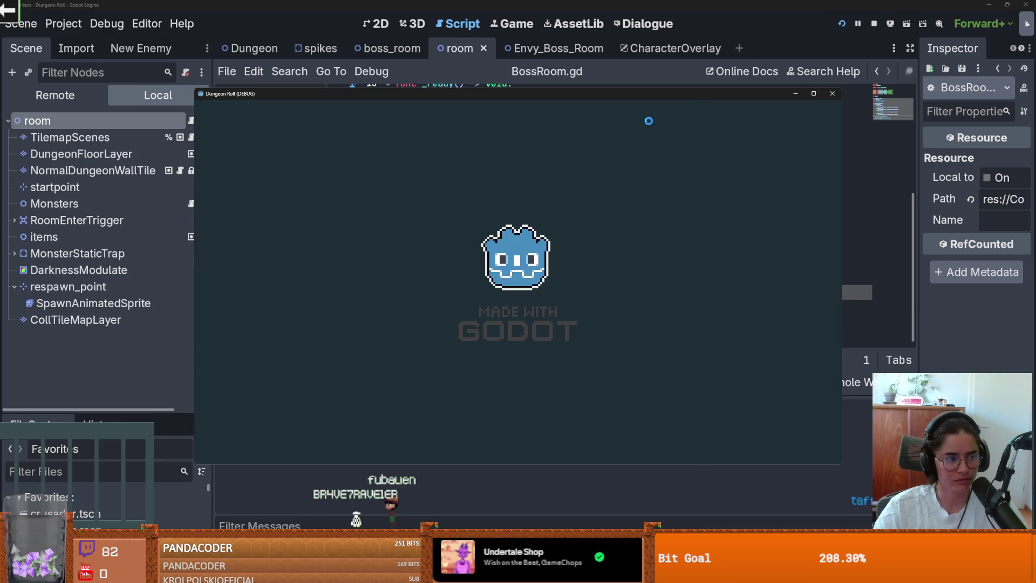
- Teleport with the console command tp_to_before_boss and walk into the boss room
{"action": "key", "text": "grave"}
{"action": "type", "text": "tp_to_before_boss"}
{"action": "key", "text": "Return"}
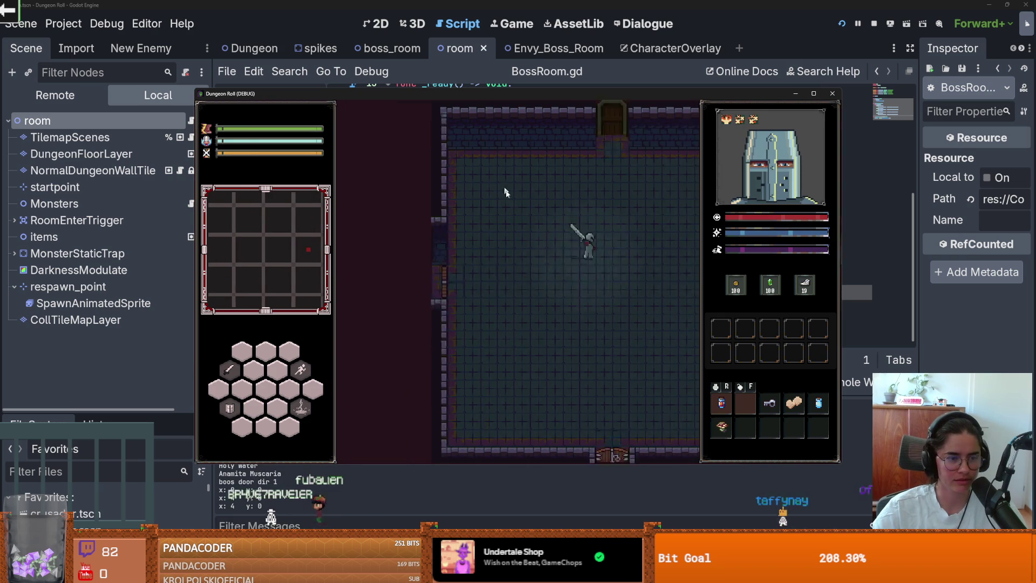
{"action": "key", "text": "d"}
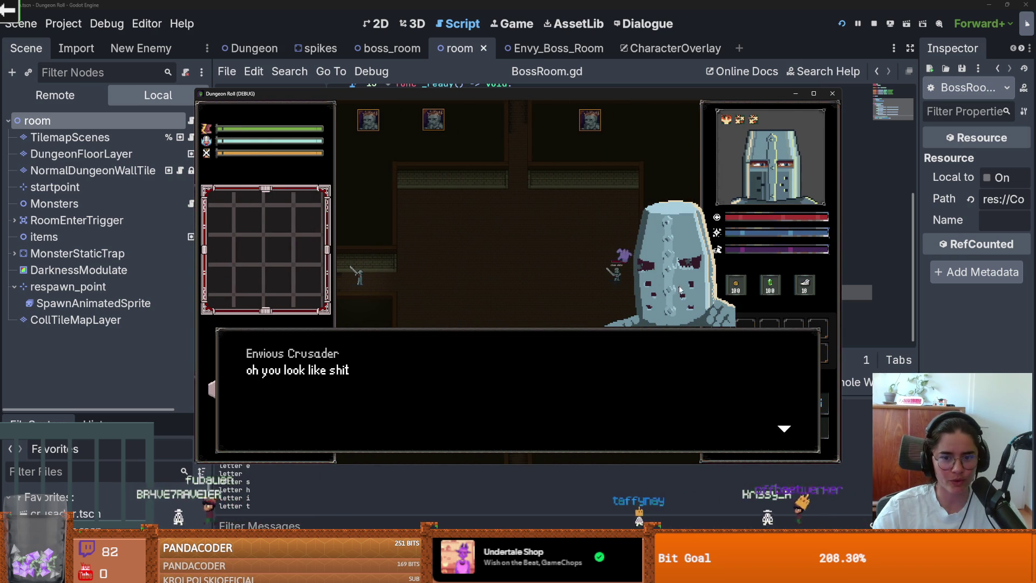
- Watch the boss dialogue, then close the game window to stop the test
{"action": "left_click", "coordinate": [813, 93]}
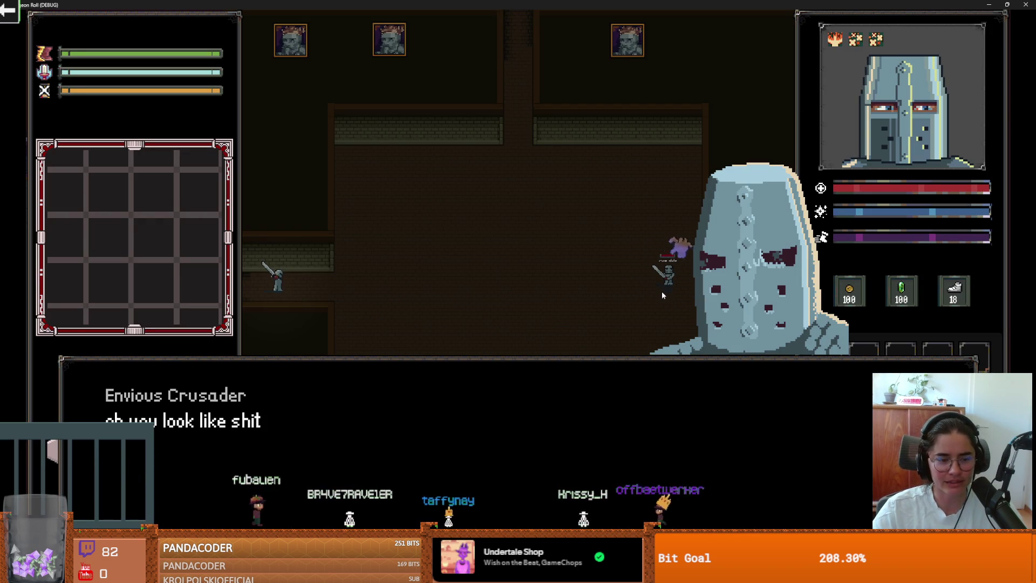
{"action": "left_click", "coordinate": [651, 312]}
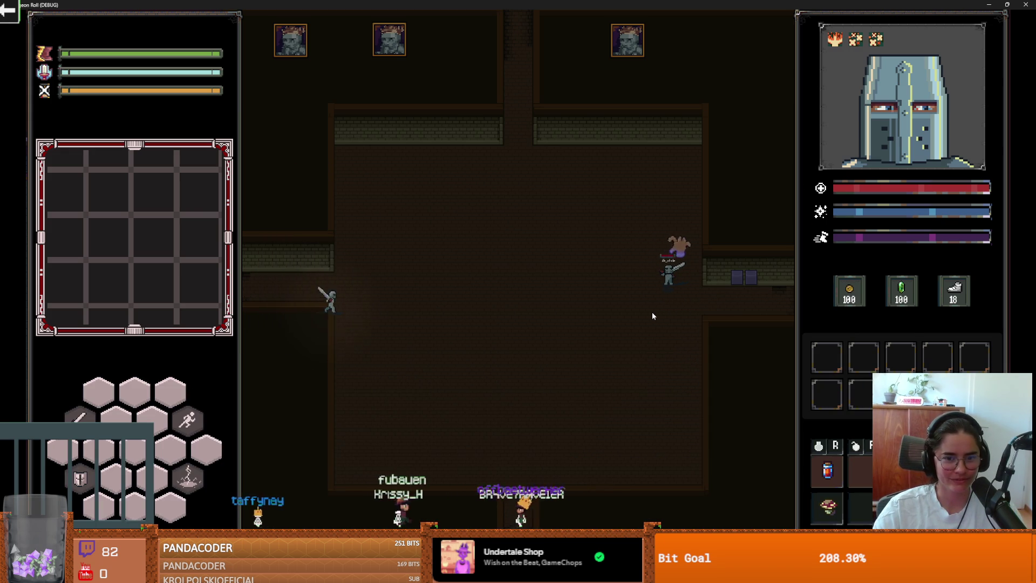
{"action": "left_click_drag", "start_coordinate": [996, 5], "coordinate": [747, 170]}
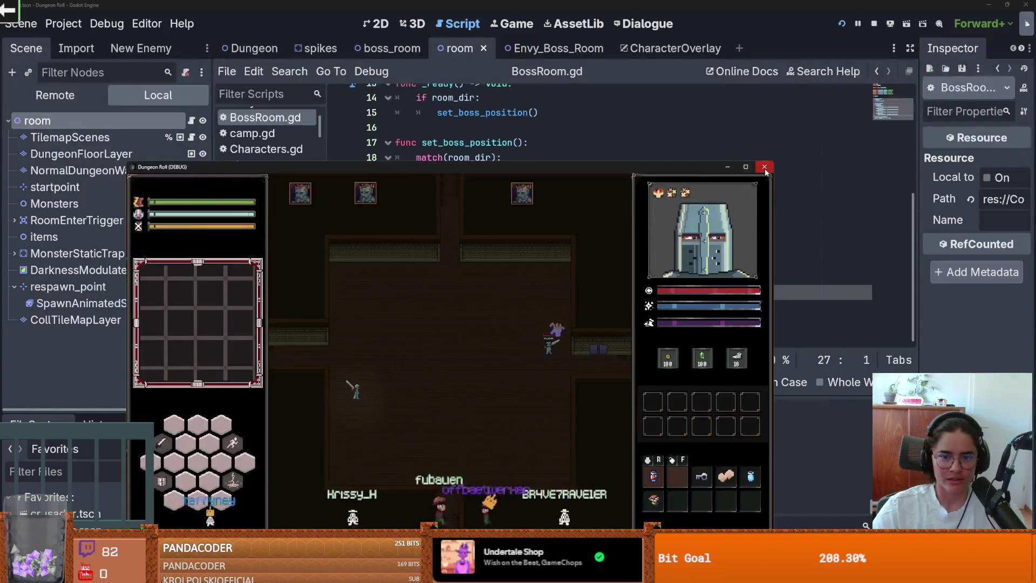
{"action": "left_click", "coordinate": [763, 168]}
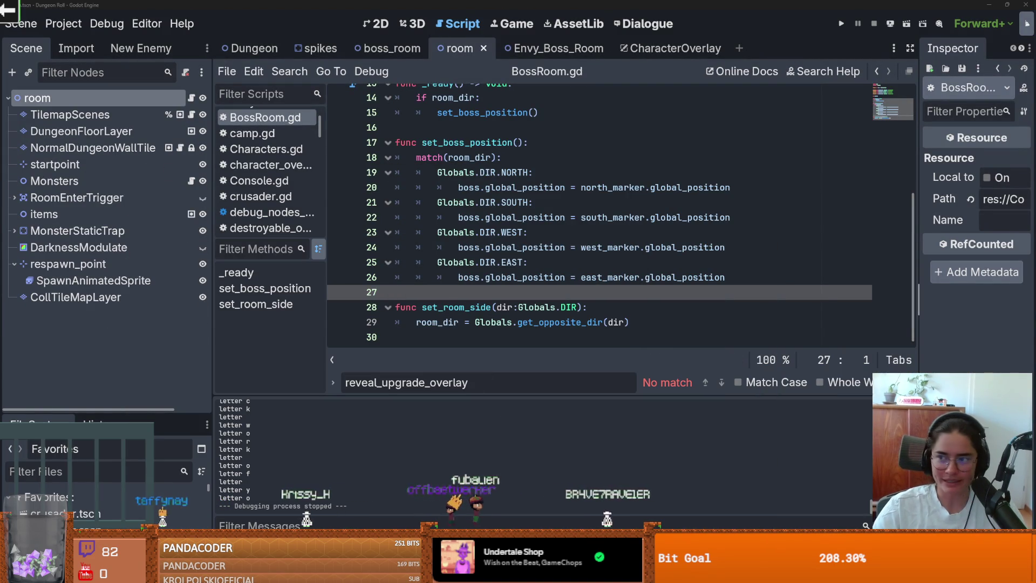
{"action": "key", "text": "alt+Tab"}
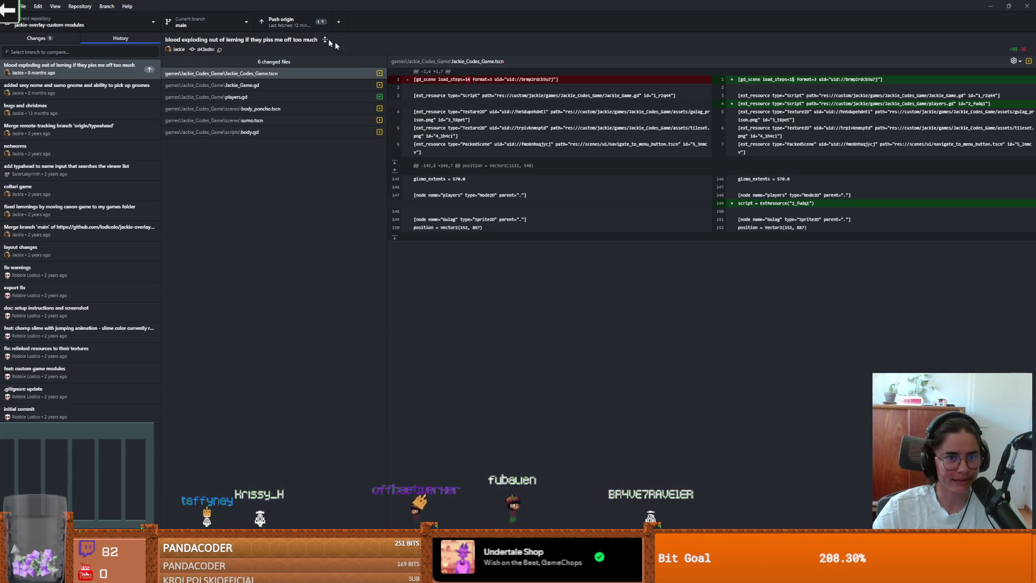
- In RogueRoom, commit with summary 'boss is at the right positiontion of the boss room'
{"action": "left_click", "coordinate": [88, 21]}
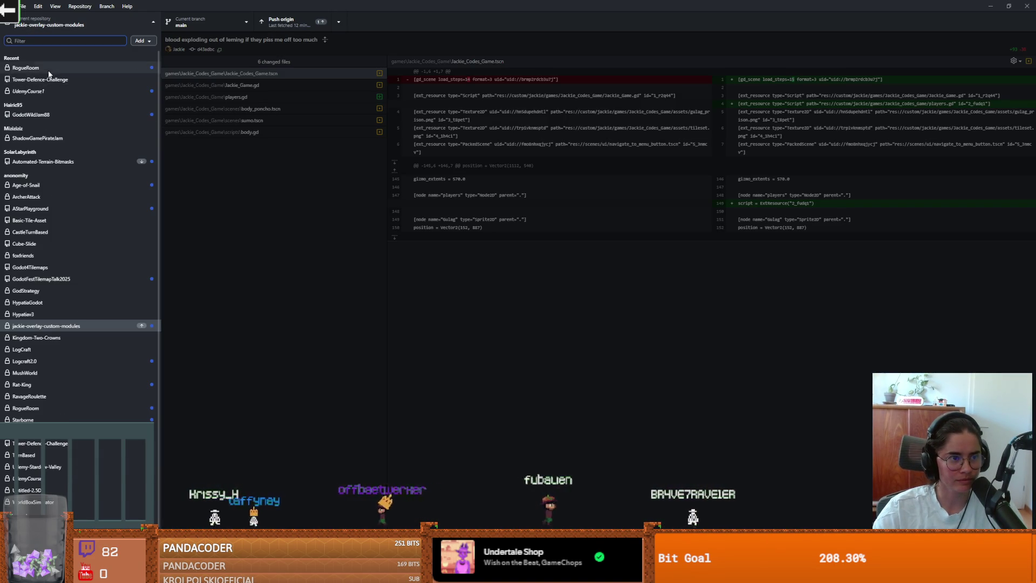
{"action": "left_click", "coordinate": [48, 73]}
{"action": "type", "text": "boss is at the right position"}
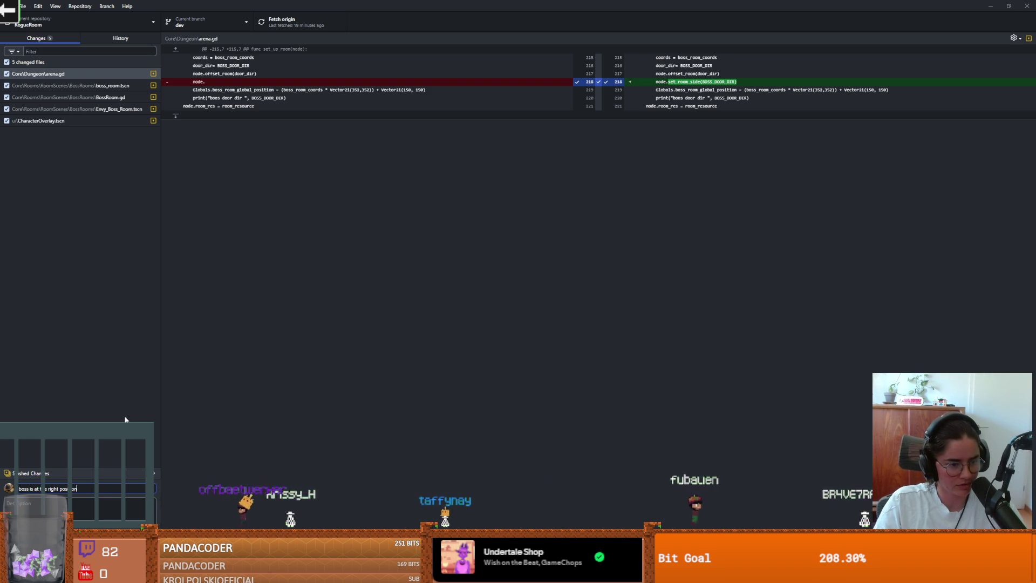
{"action": "type", "text": "tion"}
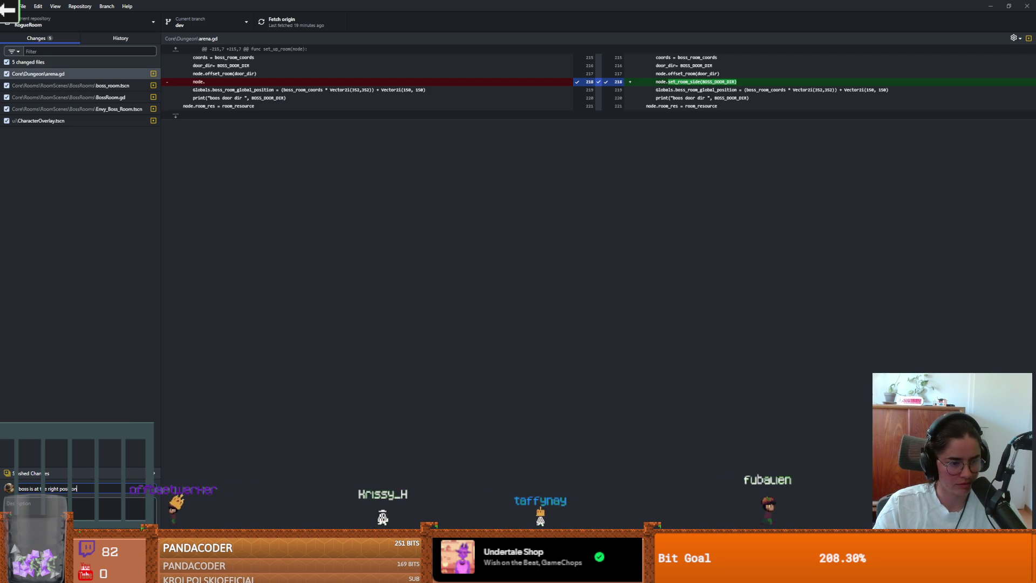
{"action": "type", "text": " of the boss room"}
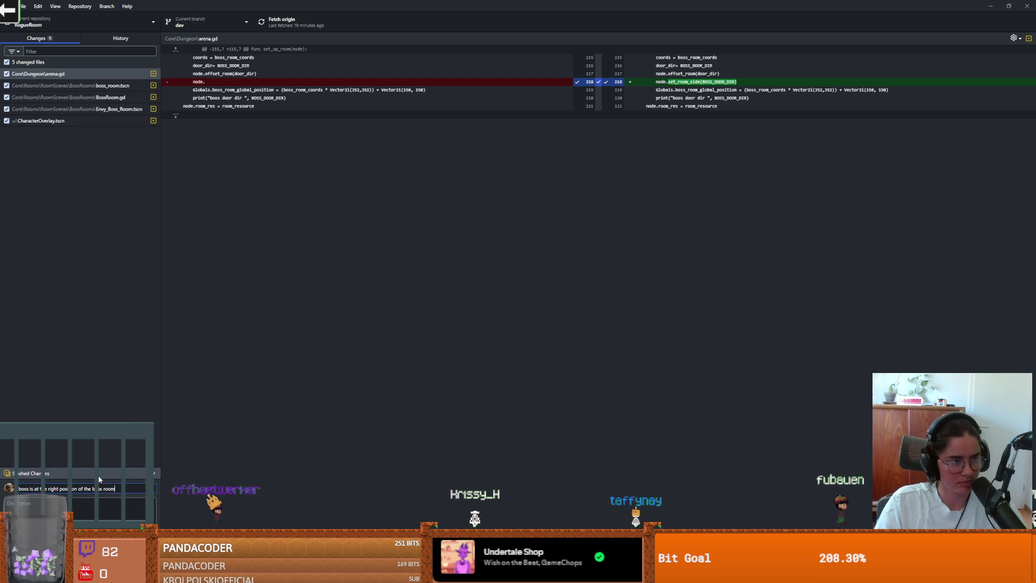
{"action": "key", "text": "ctrl+Return"}
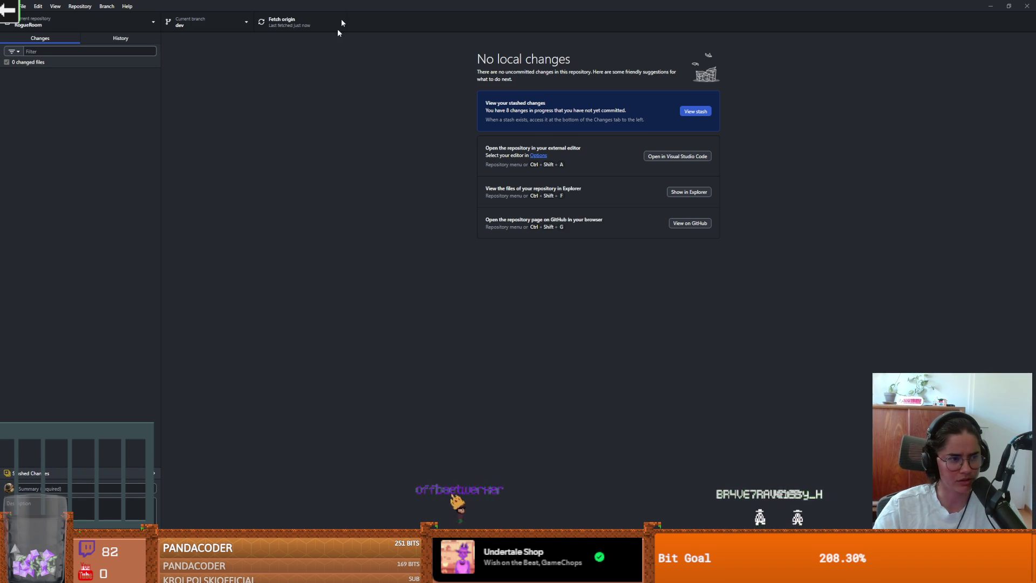
{"action": "key", "text": "alt+Tab"}
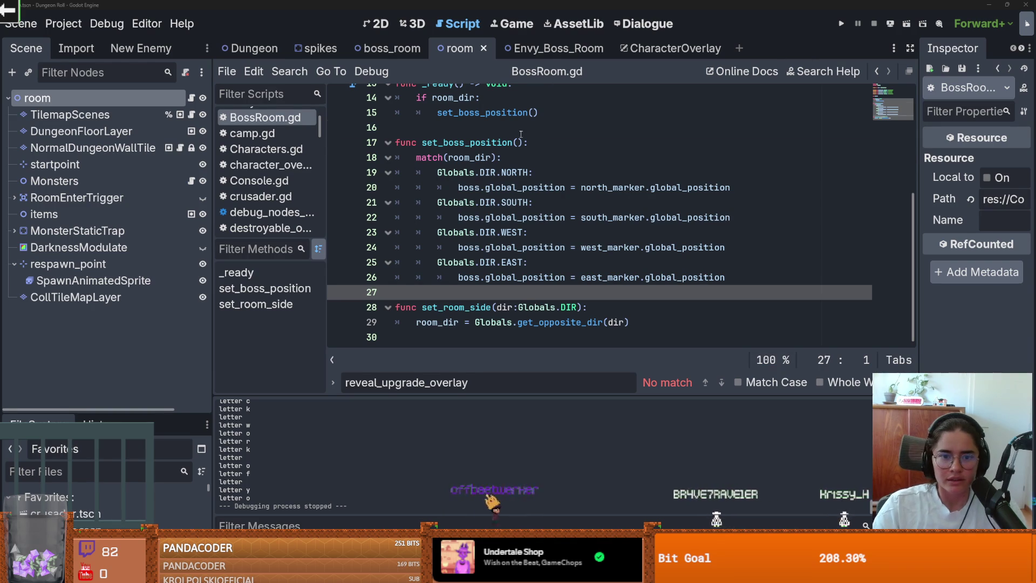
- Save BossRoom.gd, look over the code, and switch to the room scene's 2D view
{"action": "left_click", "coordinate": [521, 135]}
{"action": "key", "text": "ctrl+s"}
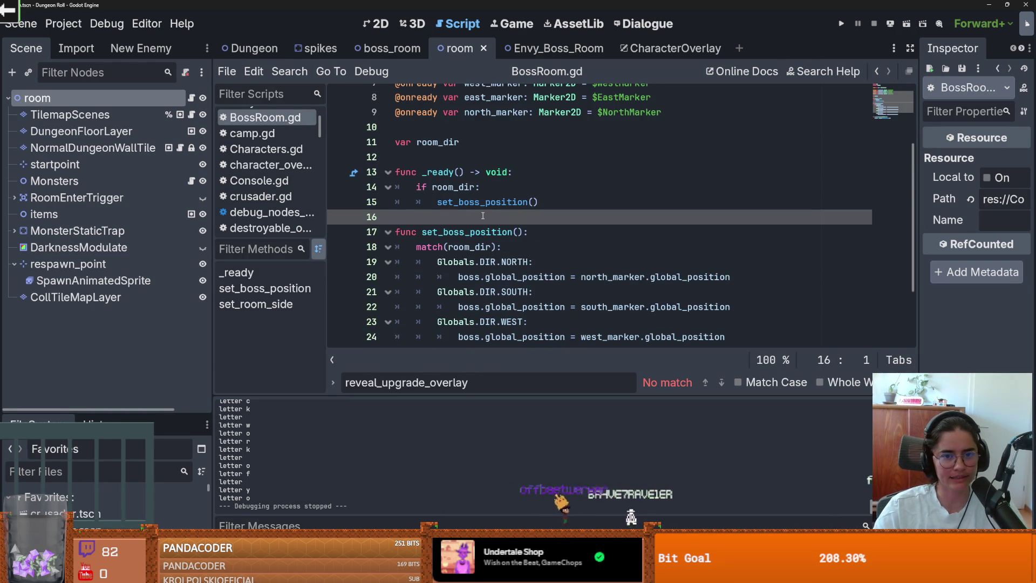
{"action": "scroll", "coordinate": [483, 215], "scroll_direction": "up", "scroll_amount": 1}
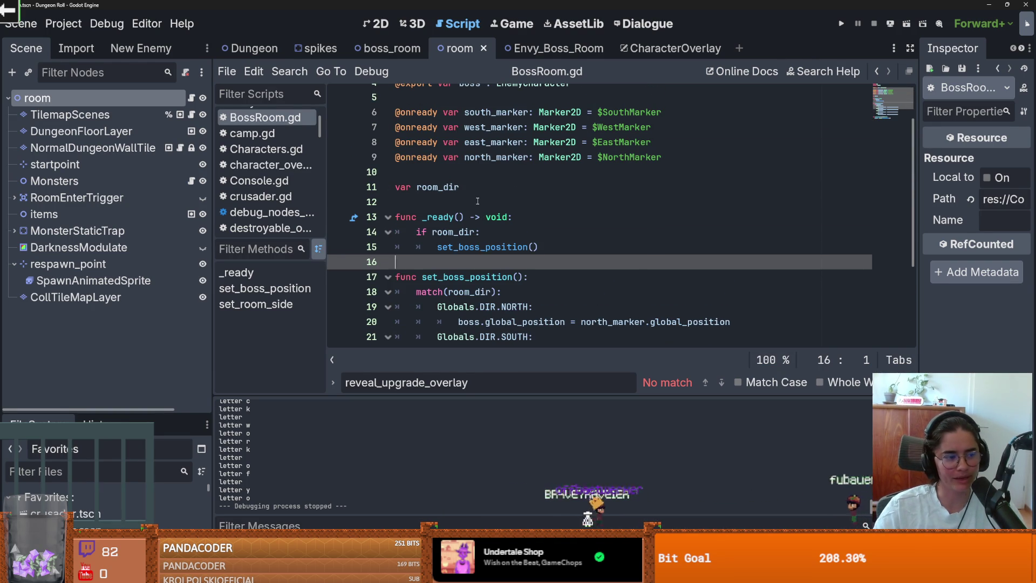
{"action": "left_click", "coordinate": [477, 201]}
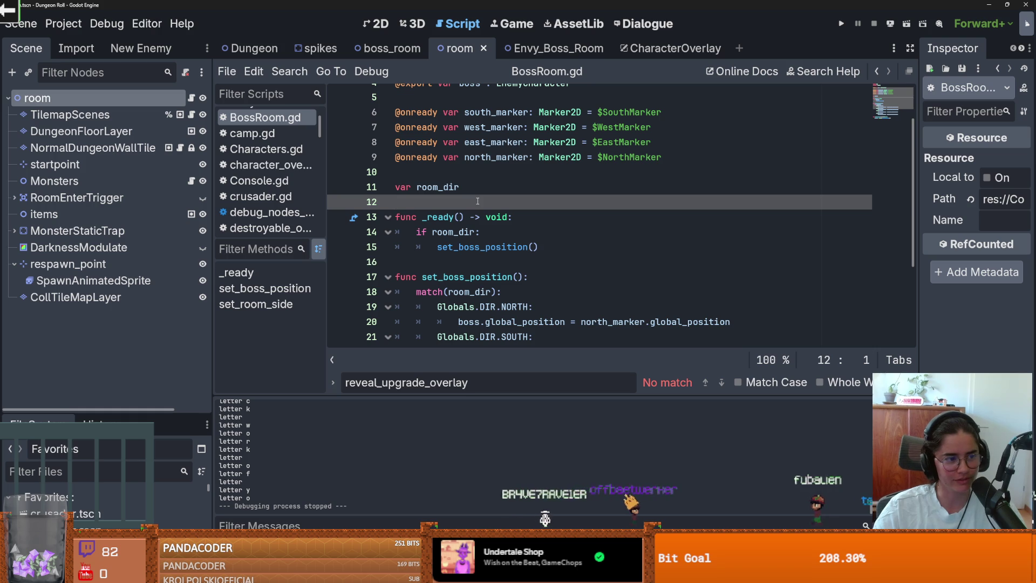
{"action": "scroll", "coordinate": [479, 201], "scroll_direction": "down", "scroll_amount": 3}
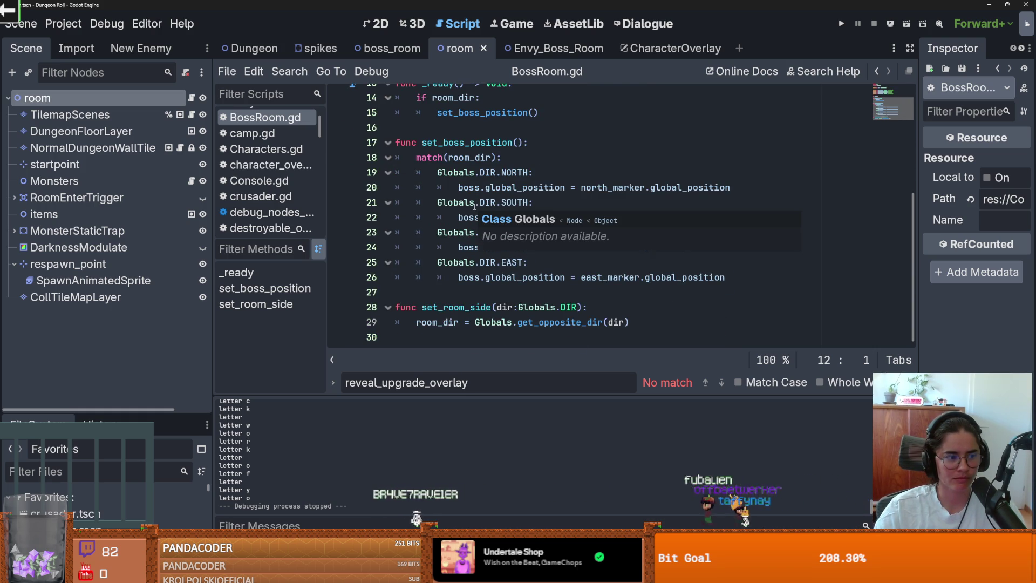
{"action": "left_click", "coordinate": [376, 24]}
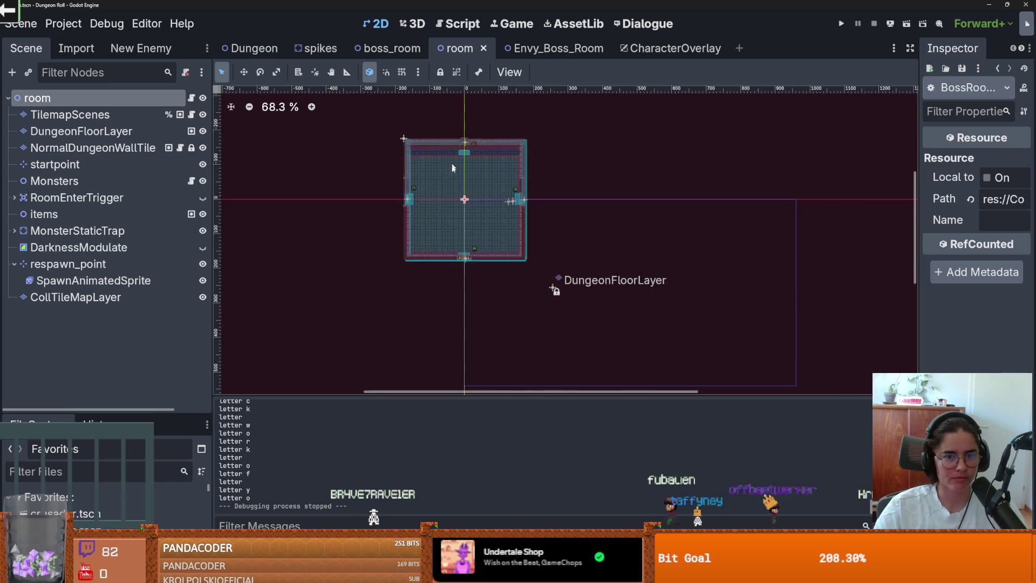
- Open the Envy_Boss_Room scene and zoom around EnvyBoss and SouthMarker, saving the scene
{"action": "left_click", "coordinate": [534, 48]}
{"action": "scroll", "coordinate": [497, 193], "scroll_direction": "up", "scroll_amount": 2}
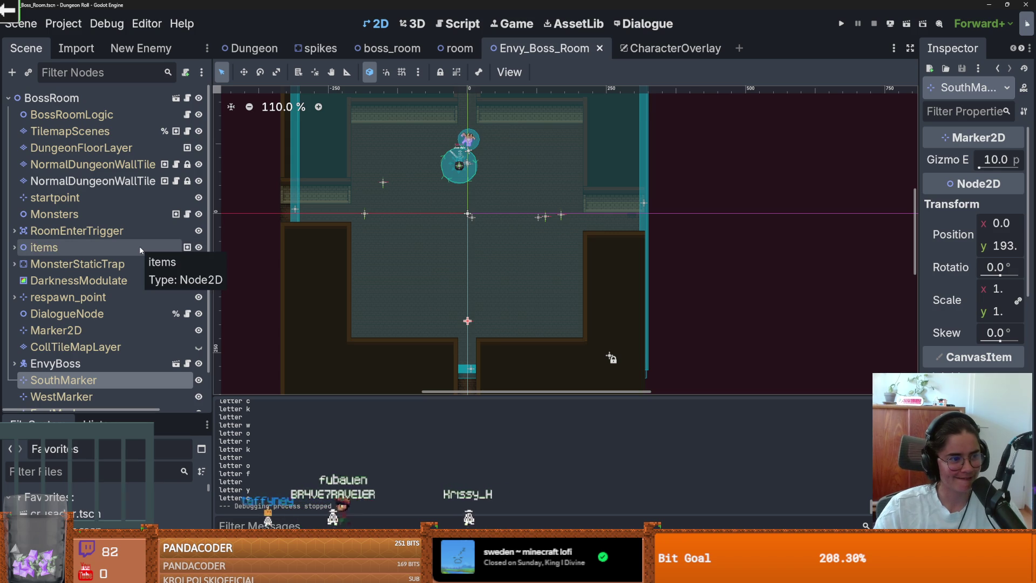
{"action": "key", "text": "ctrl+s"}
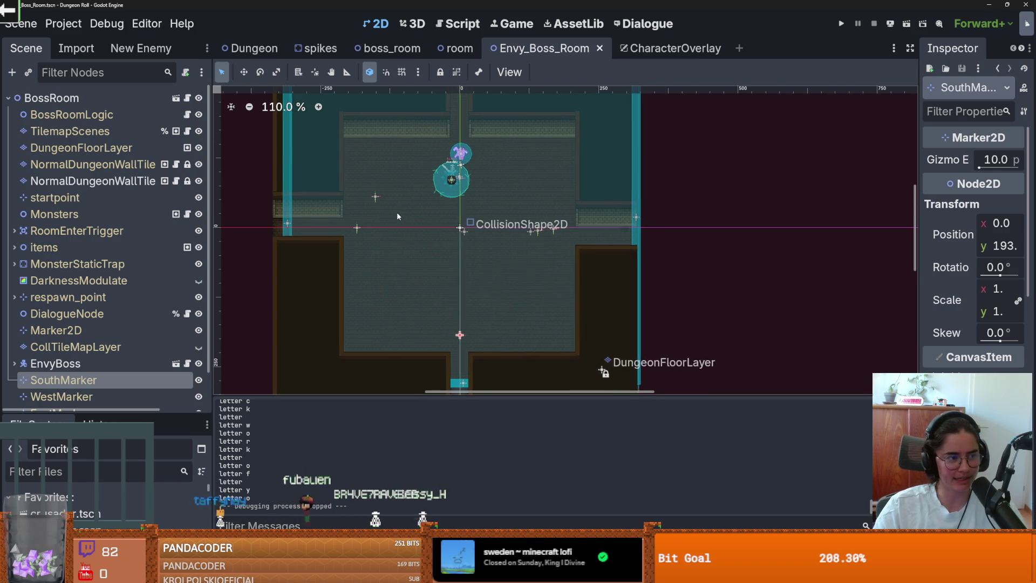
{"action": "scroll", "coordinate": [397, 212], "scroll_direction": "up", "scroll_amount": 2}
{"action": "scroll", "coordinate": [396, 221], "scroll_direction": "down", "scroll_amount": 1}
{"action": "key", "text": "ctrl+s"}
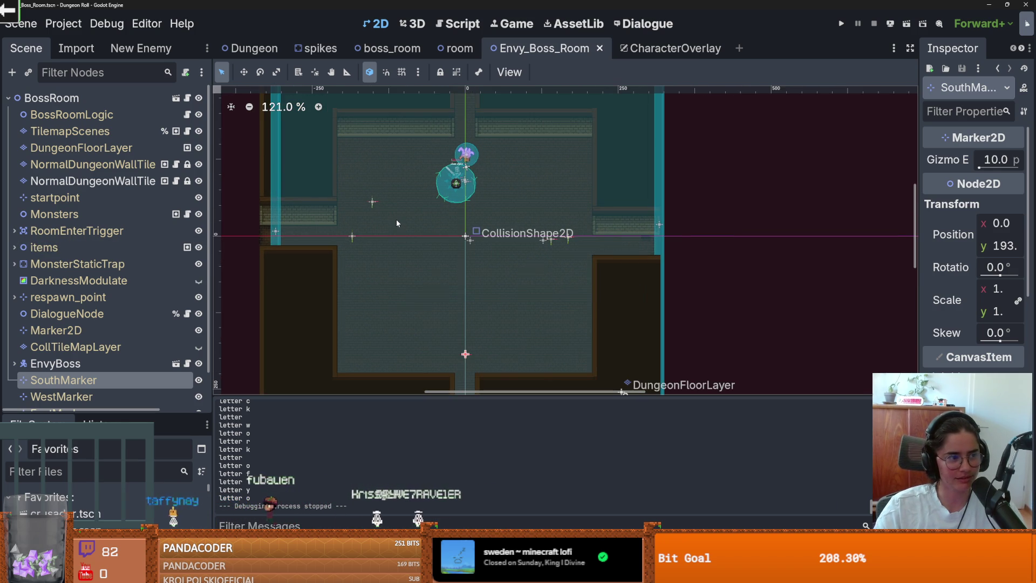
{"action": "scroll", "coordinate": [396, 223], "scroll_direction": "up", "scroll_amount": 4}
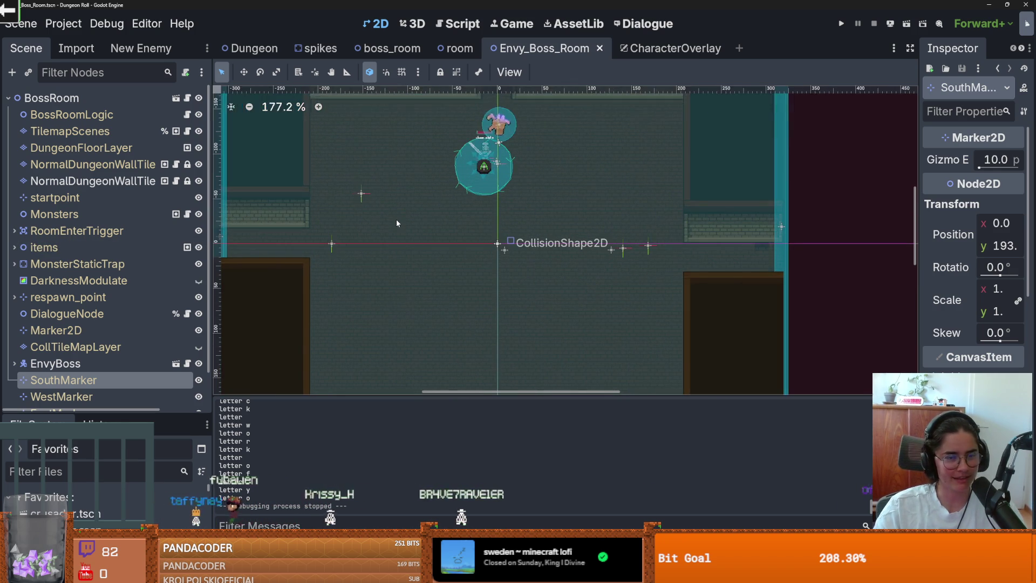
- Save the scene again and open EnvyBoss's envyboss.gd script
{"action": "scroll", "coordinate": [222, 155], "scroll_direction": "down", "scroll_amount": 3}
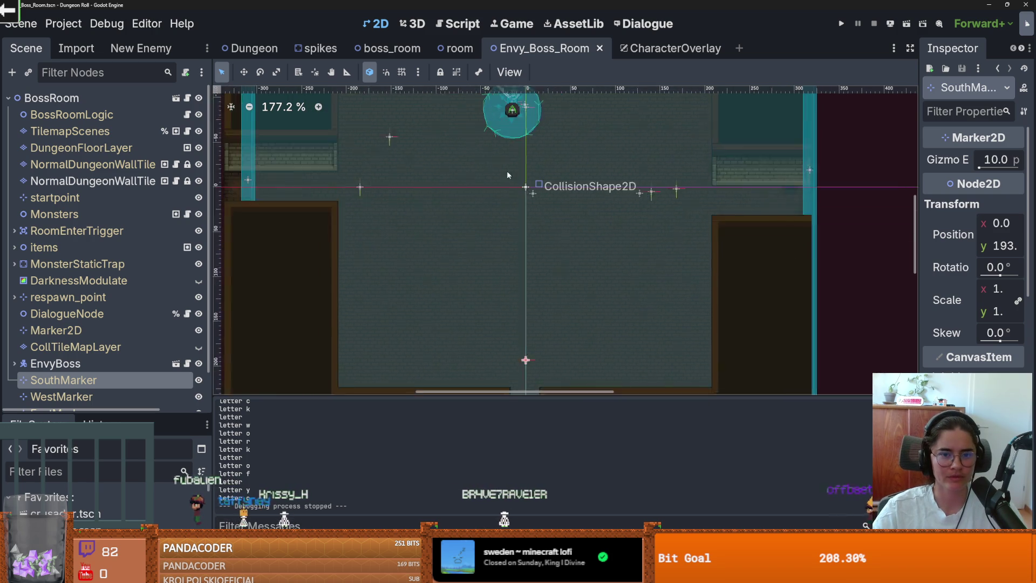
{"action": "key", "text": "ctrl+s"}
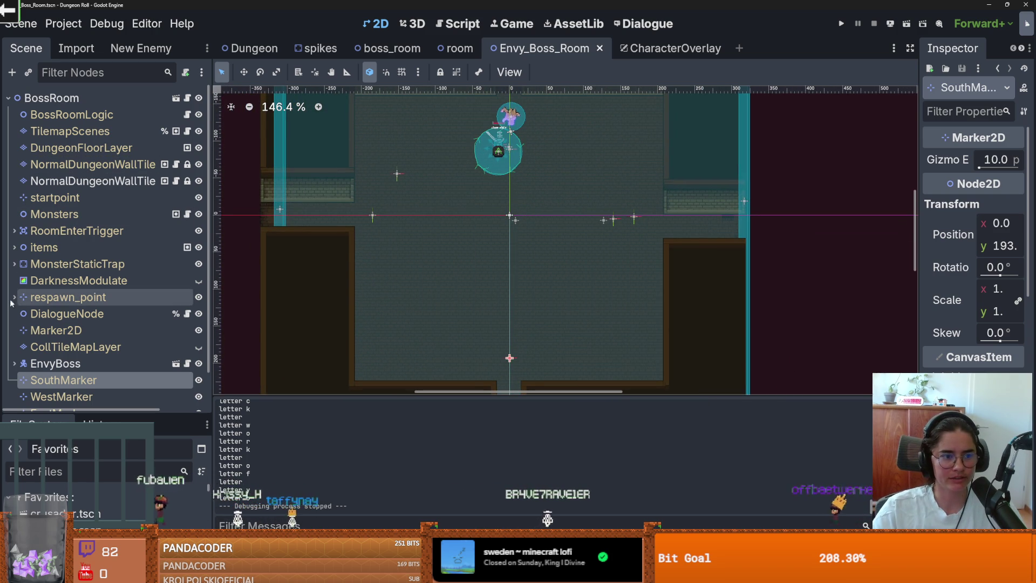
{"action": "scroll", "coordinate": [108, 297], "scroll_direction": "down", "scroll_amount": 2}
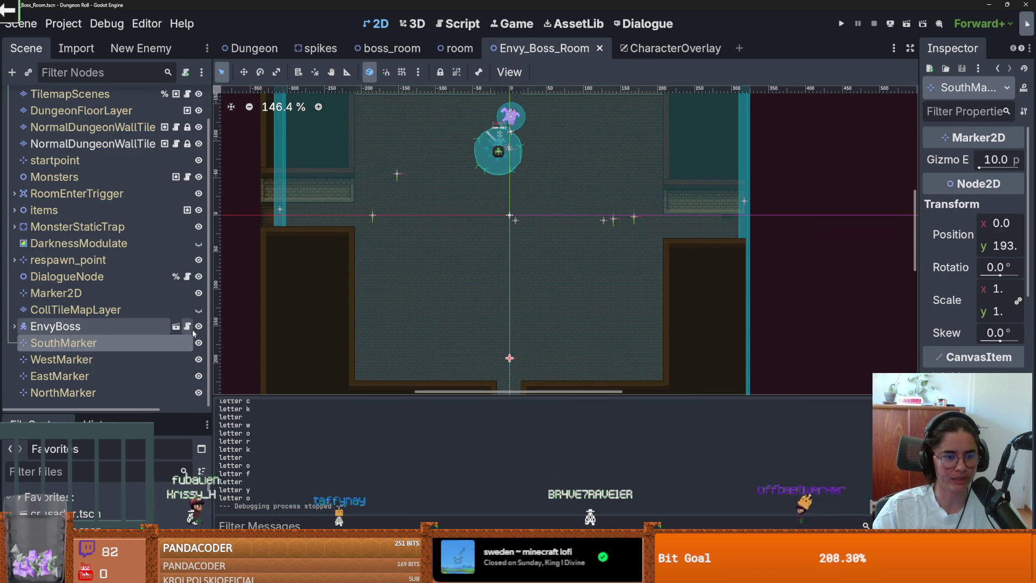
{"action": "left_click", "coordinate": [187, 326]}
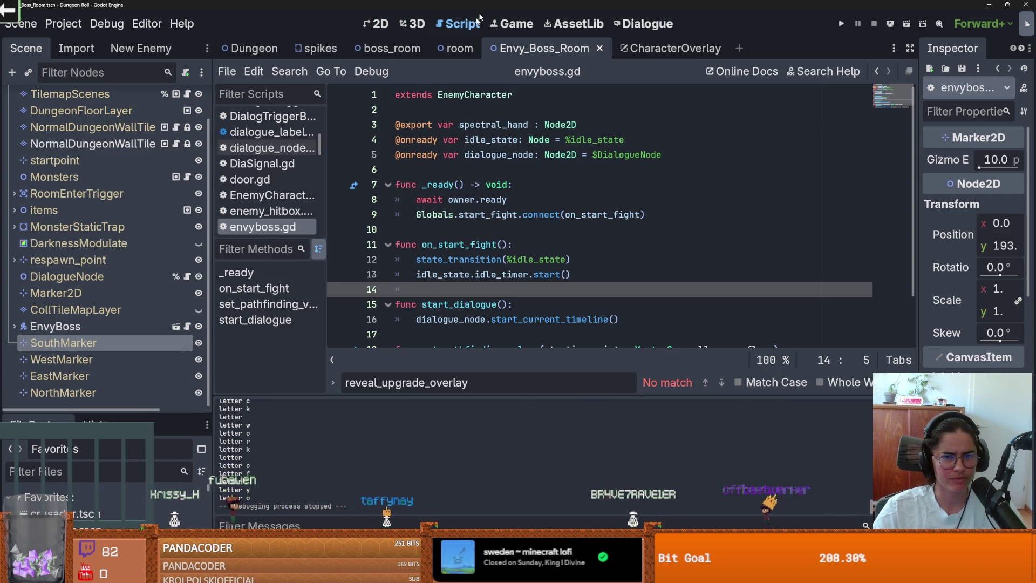
- Expand EnvyBoss and open the envy_boss scene in its own editor tab
{"action": "left_click", "coordinate": [14, 326]}
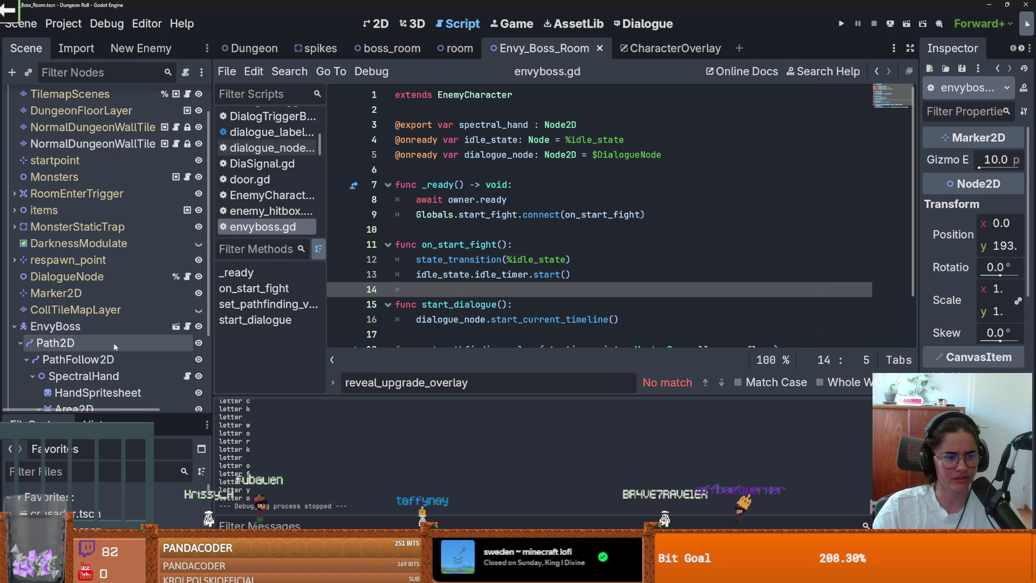
{"action": "left_click", "coordinate": [176, 326]}
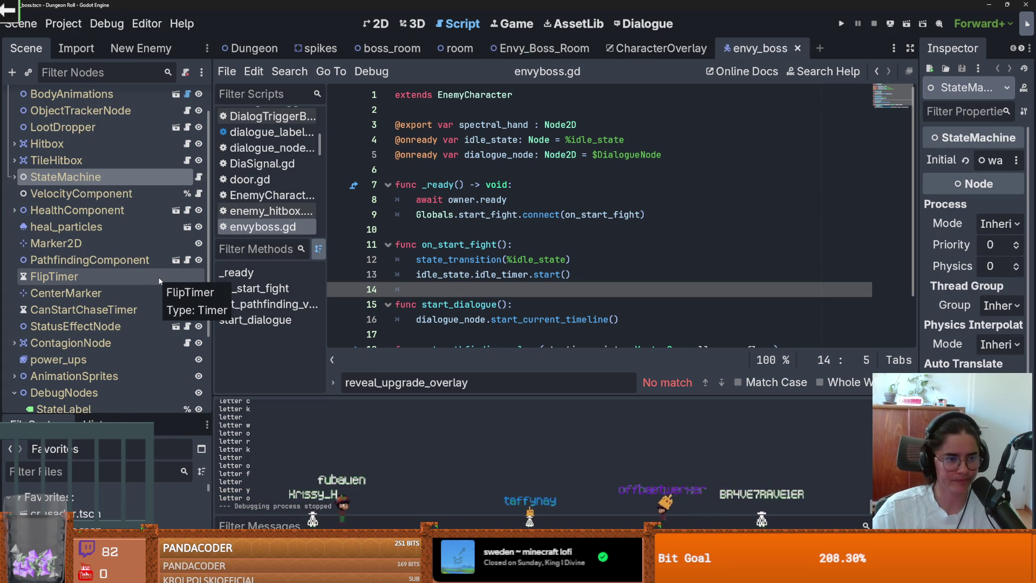
{"action": "scroll", "coordinate": [146, 237], "scroll_direction": "up", "scroll_amount": 3}
{"action": "scroll", "coordinate": [128, 279], "scroll_direction": "down", "scroll_amount": 5}
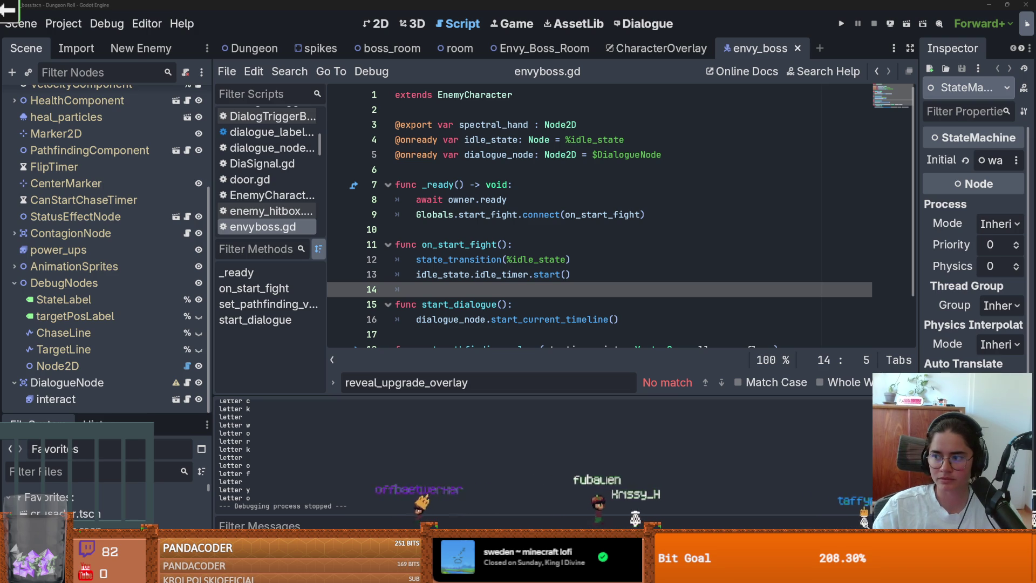
- Check the browser results, then change the envyboss.gd function header from on_start_fight to on_startfight()
{"action": "key", "text": "alt+Tab"}
{"action": "mouse_move", "coordinate": [376, 241]}
{"action": "left_mouse_down"}
{"action": "mouse_move", "coordinate": [352, 242]}
{"action": "mouse_move", "coordinate": [398, 255]}
{"action": "left_mouse_up"}
{"action": "left_click", "coordinate": [357, 233]}
{"action": "key", "text": "alt+Tab"}
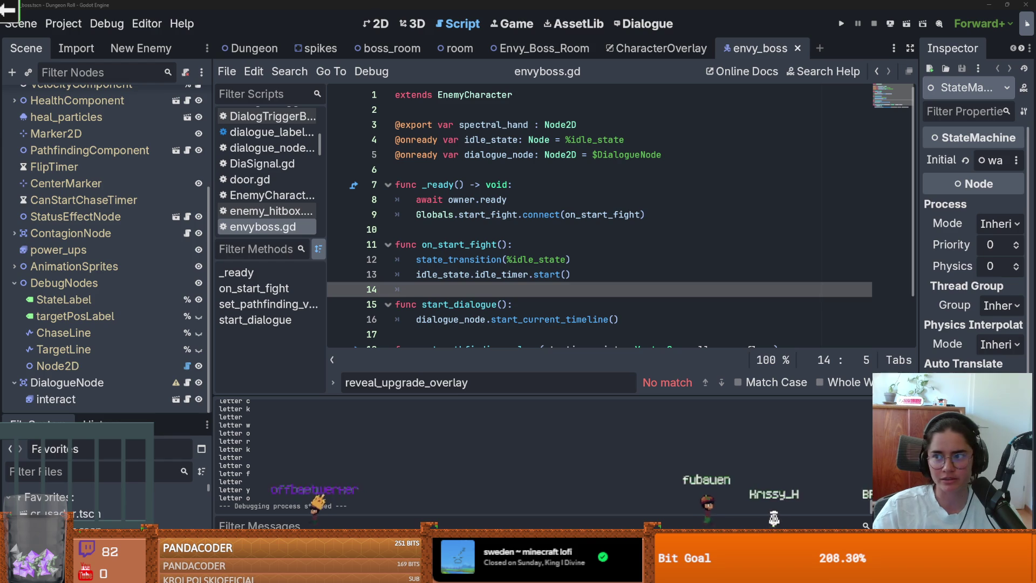
{"action": "left_click", "coordinate": [655, 214]}
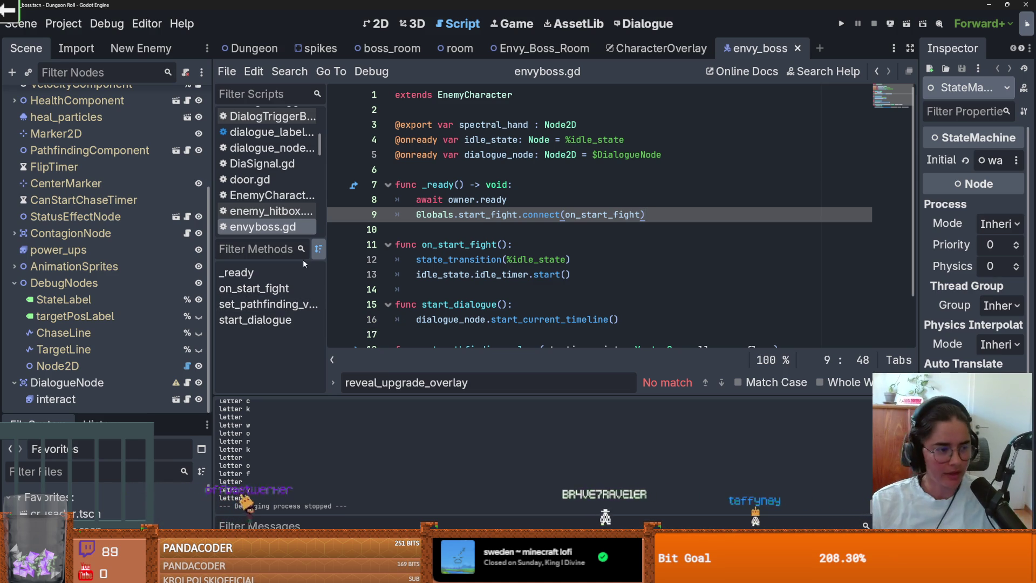
{"action": "left_click", "coordinate": [467, 244]}
{"action": "key", "text": "BackSpace"}
- Restore the underscore so the header reads on_start_fight() again, matching line 9
{"action": "key", "text": "ctrl+s"}
{"action": "left_click", "coordinate": [444, 223]}
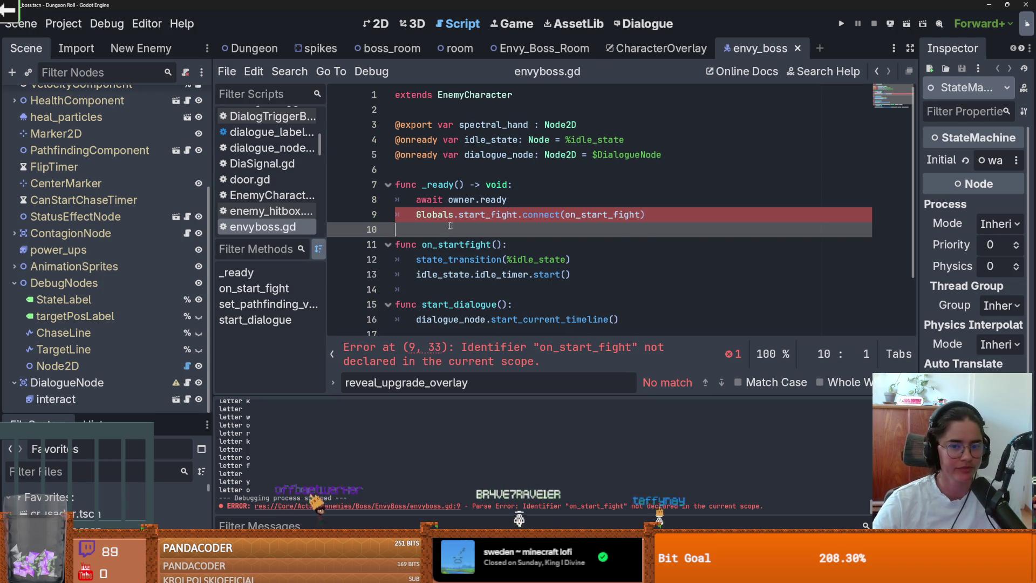
{"action": "left_click", "coordinate": [467, 244]}
{"action": "type", "text": "_"}
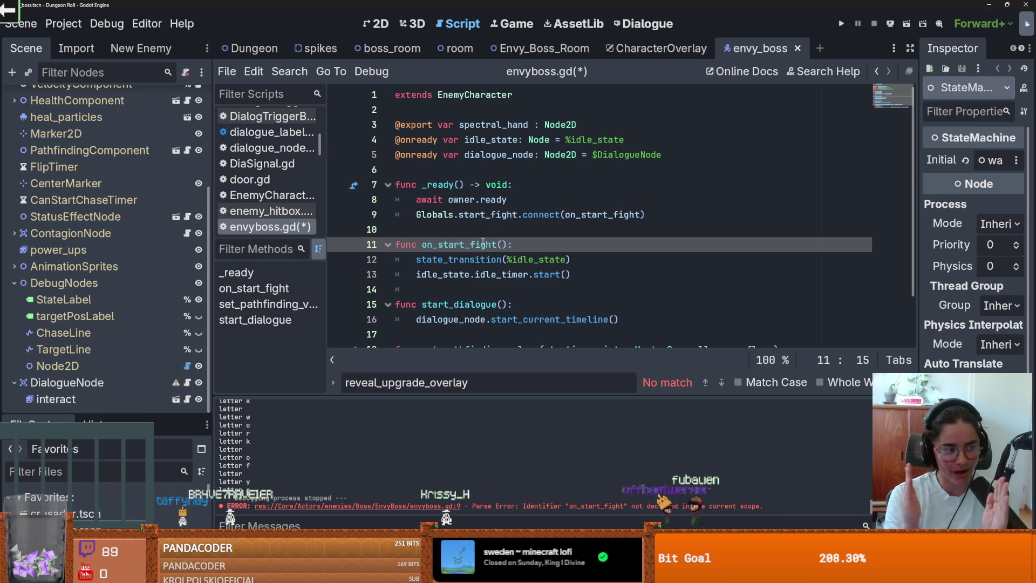
- Clean up the whitespace on the blank line after on_start_fight and save envyboss.gd
{"action": "left_click", "coordinate": [474, 230]}
{"action": "key", "text": "ctrl+s"}
{"action": "scroll", "coordinate": [454, 260], "scroll_direction": "down", "scroll_amount": 1}
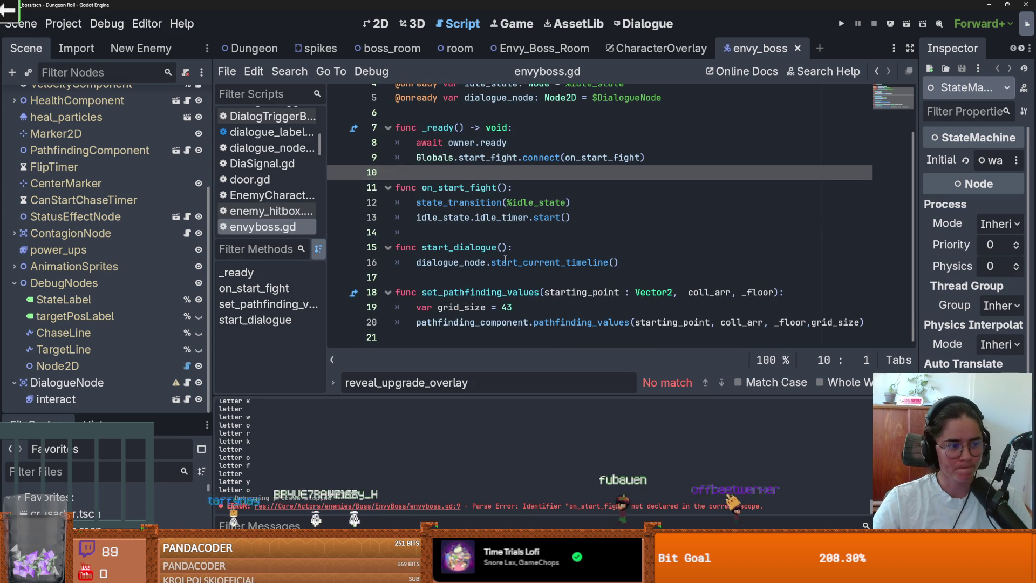
{"action": "left_click", "coordinate": [466, 232]}
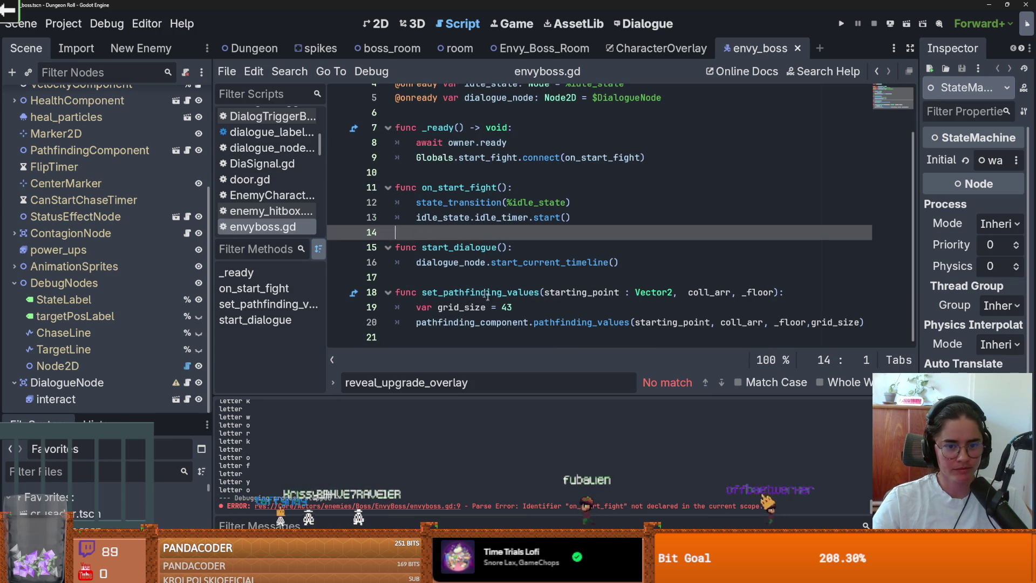
{"action": "key", "text": "Delete"}
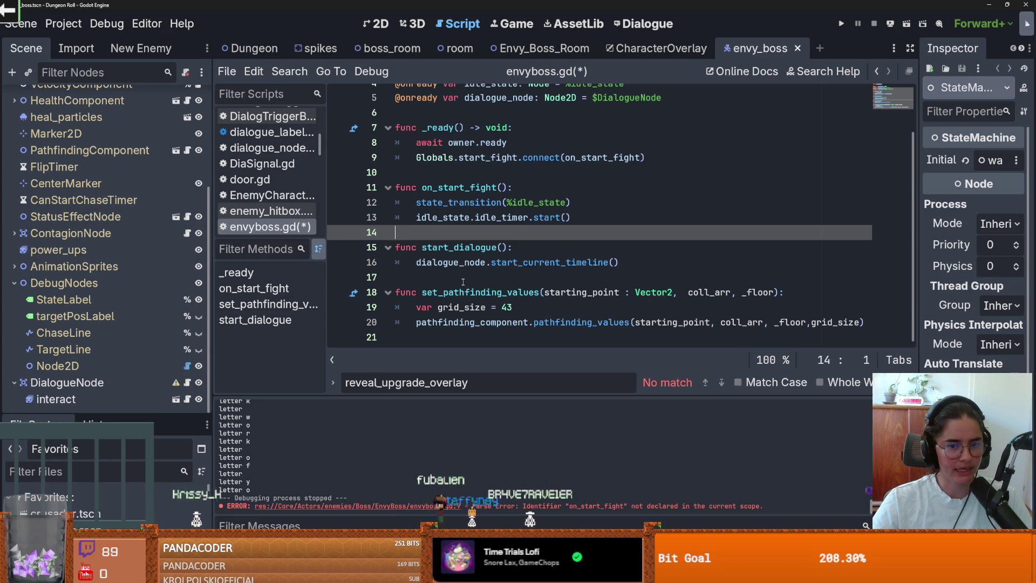
{"action": "left_click", "coordinate": [454, 280]}
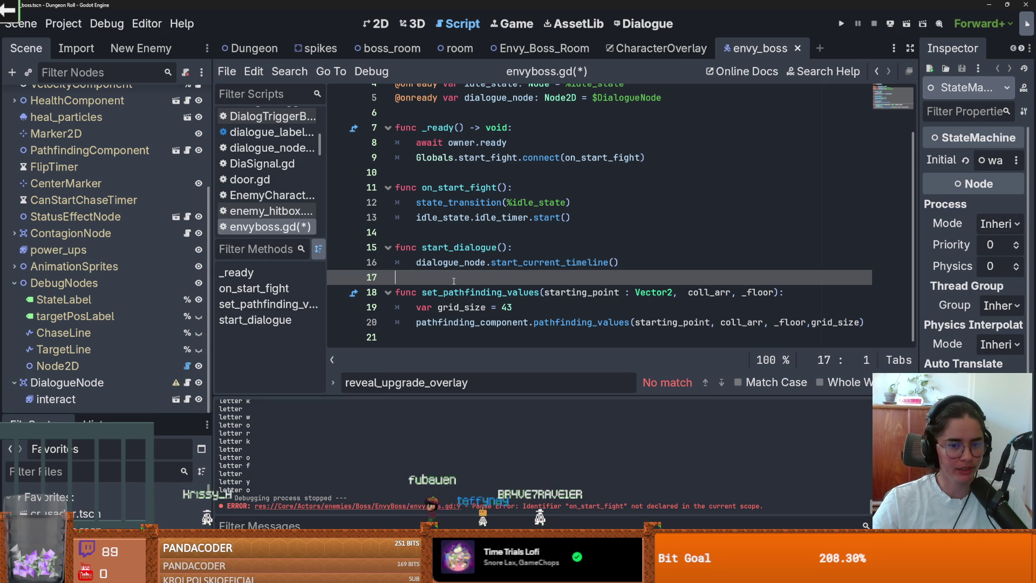
{"action": "left_click", "coordinate": [472, 233]}
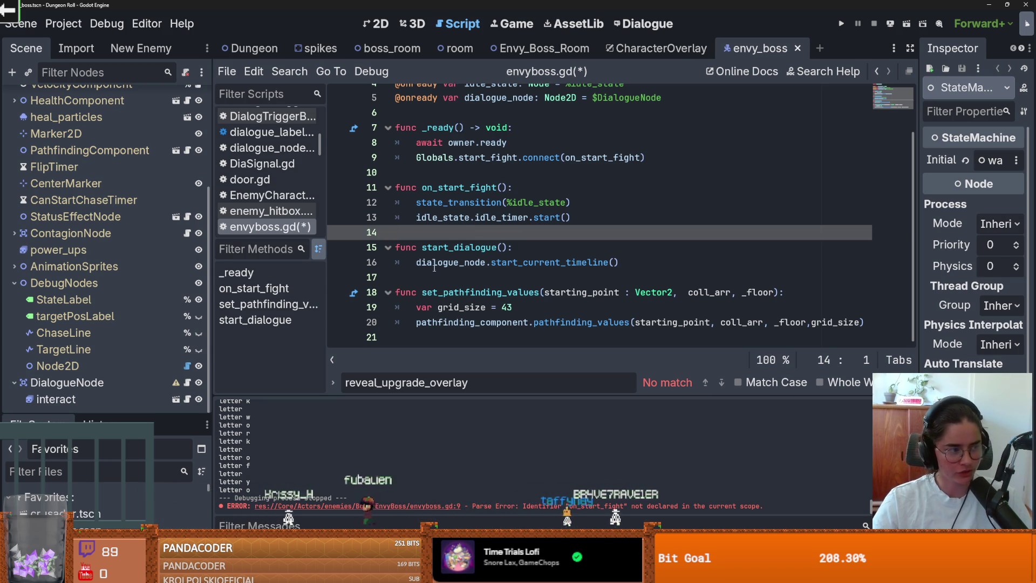
- Rework the blank line after the connect call into an indented line and save envyboss.gd
{"action": "left_click", "coordinate": [424, 174]}
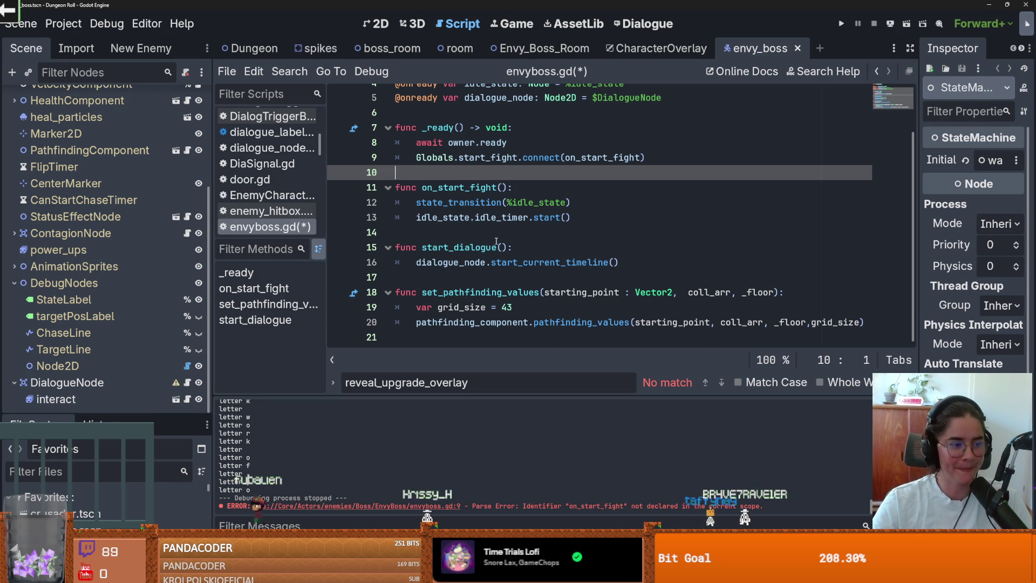
{"action": "scroll", "coordinate": [496, 240], "scroll_direction": "up", "scroll_amount": 2}
{"action": "scroll", "coordinate": [496, 241], "scroll_direction": "down", "scroll_amount": 1}
{"action": "scroll", "coordinate": [496, 222], "scroll_direction": "up", "scroll_amount": 1}
{"action": "key", "text": "BackSpace"}
{"action": "key", "text": "ctrl+s"}
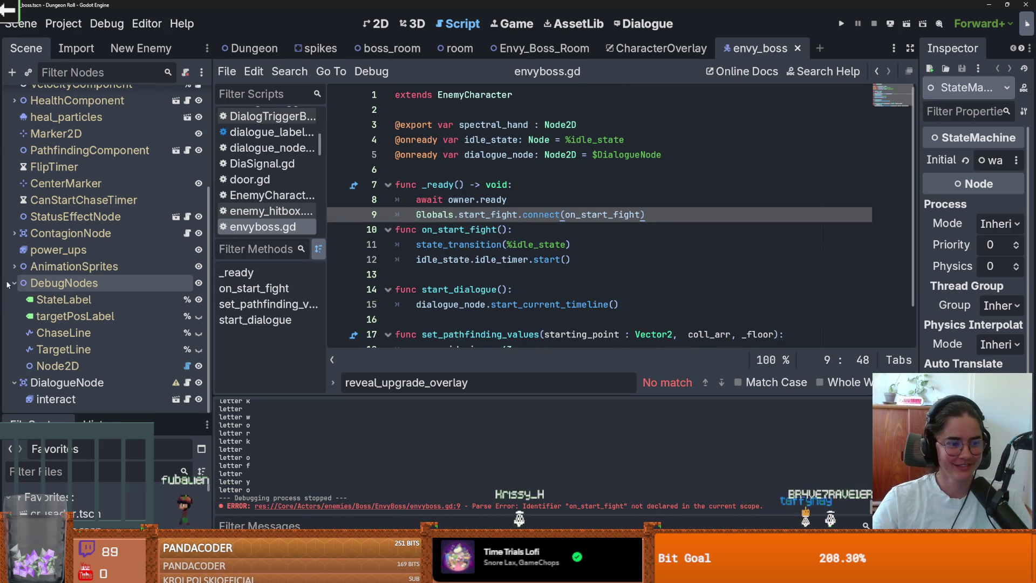
{"action": "scroll", "coordinate": [665, 167], "scroll_direction": "down", "scroll_amount": 1}
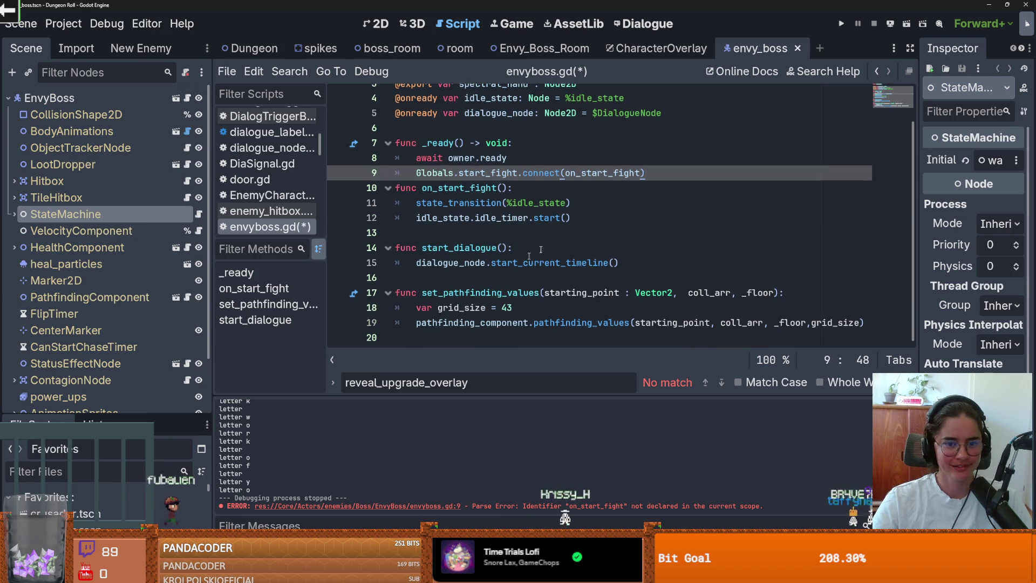
{"action": "key", "text": "Return"}
{"action": "key", "text": "ctrl+s"}
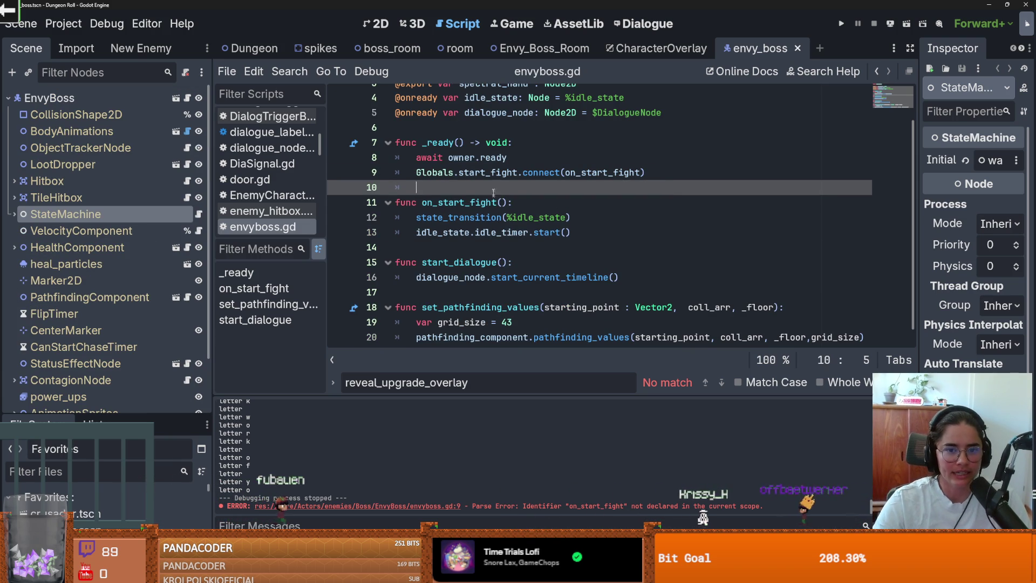
{"action": "scroll", "coordinate": [434, 213], "scroll_direction": "down", "scroll_amount": 1}
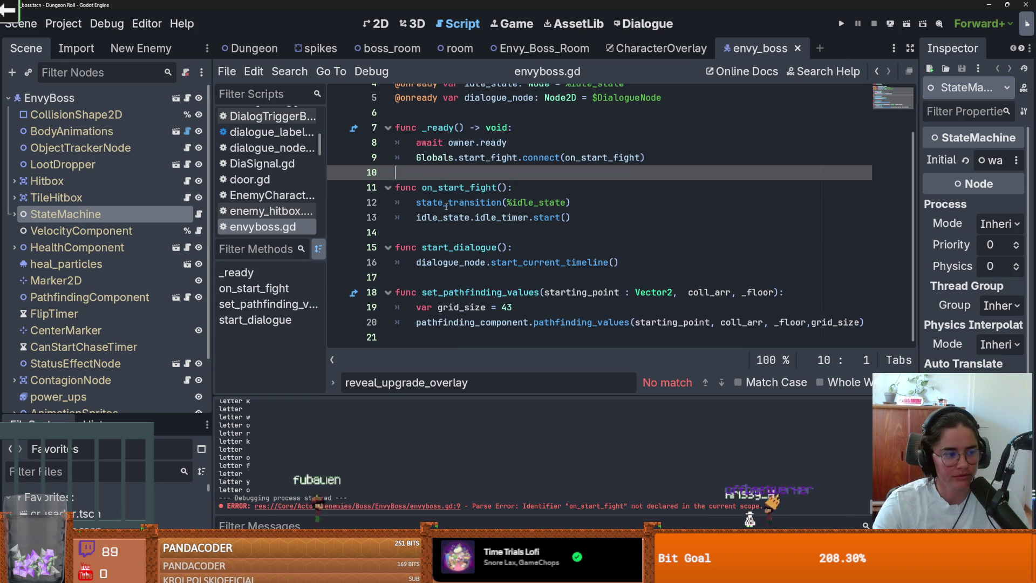
{"action": "mouse_move", "coordinate": [446, 206]}
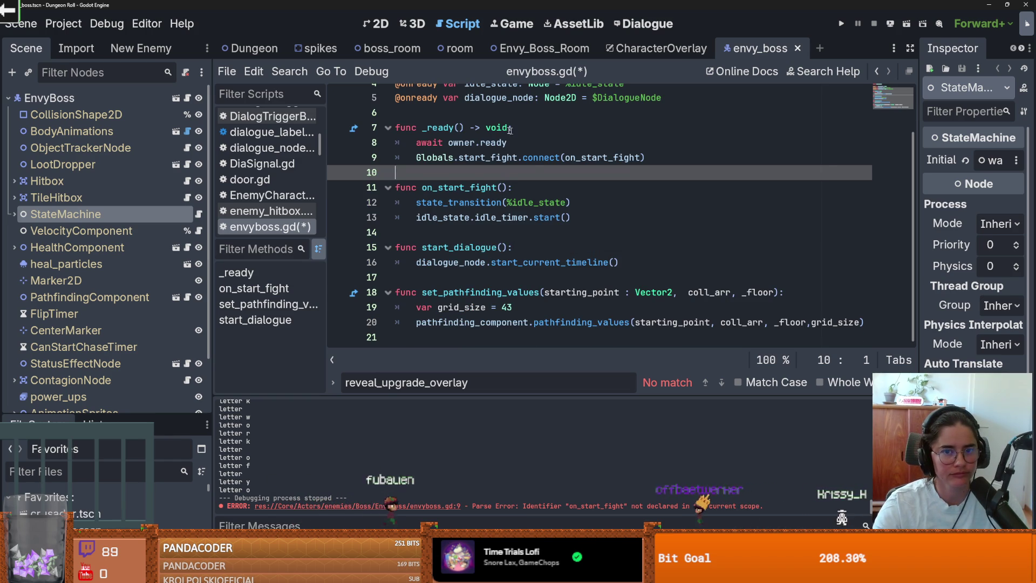
{"action": "key", "text": "Up"}
{"action": "key", "text": "Up"}
{"action": "key", "text": "Up"}
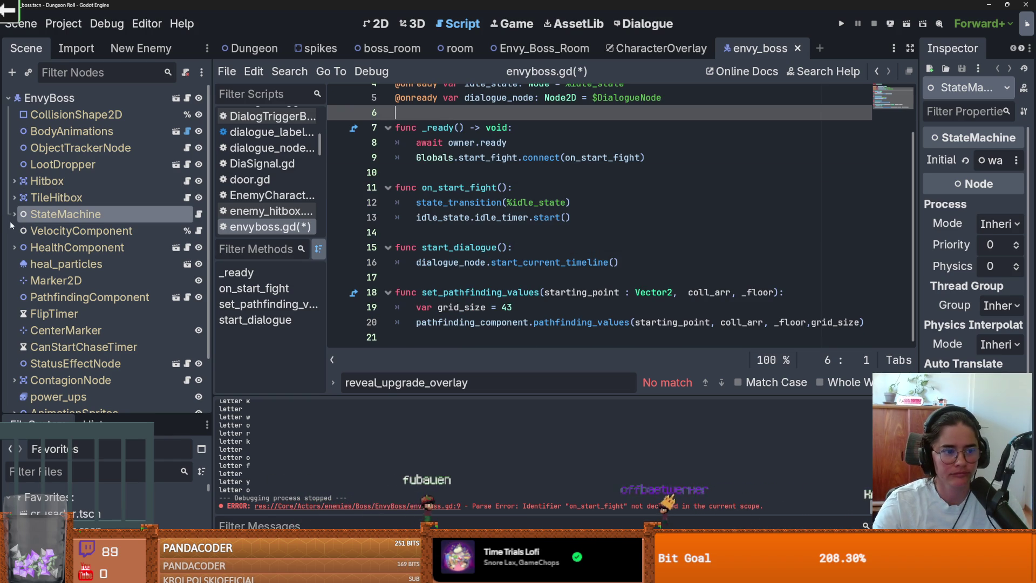
- Check the Envy_Boss_Room script tab, then expand StateMachine and select idle_state
{"action": "left_click", "coordinate": [539, 53]}
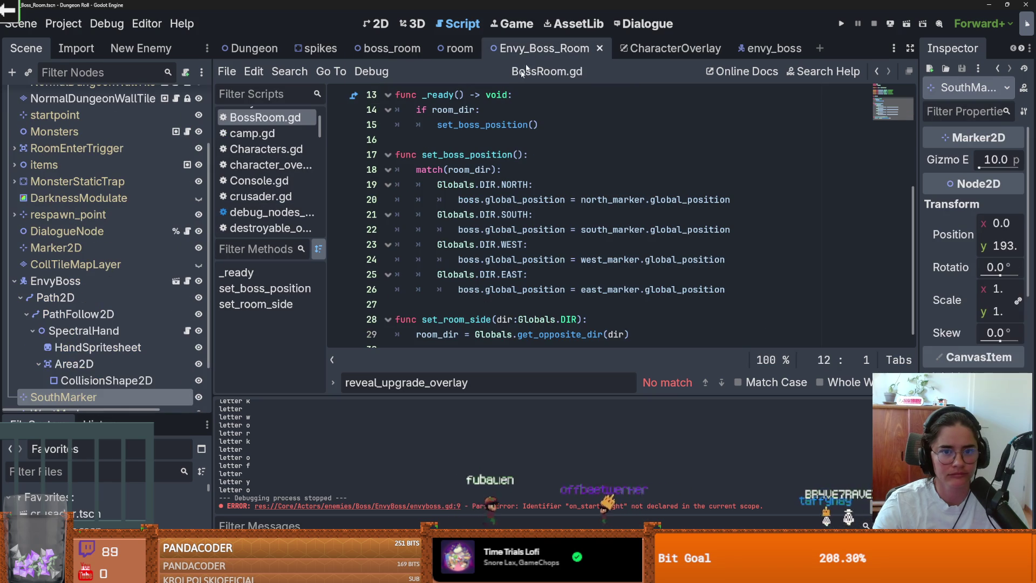
{"action": "left_click", "coordinate": [186, 281]}
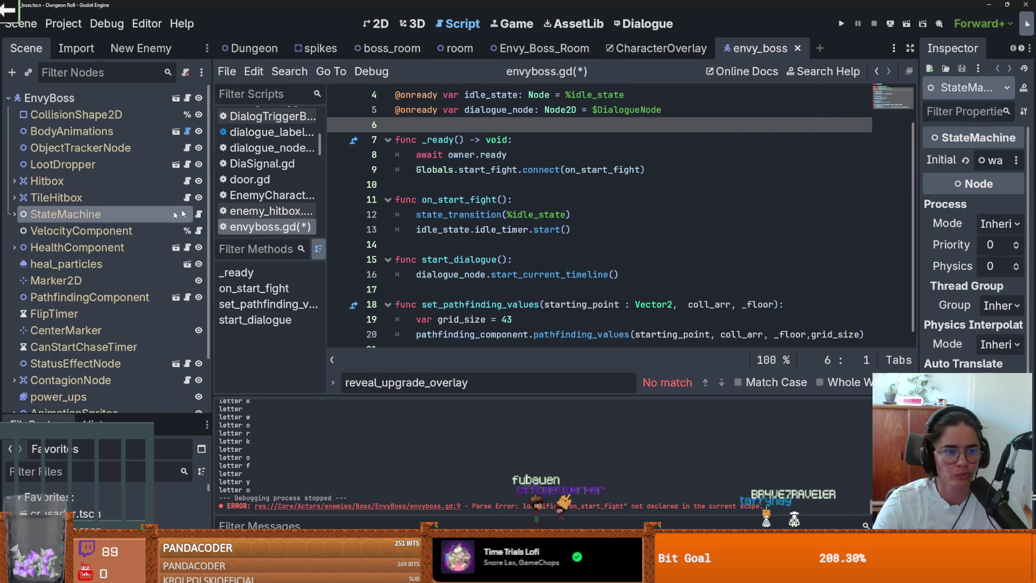
{"action": "left_click", "coordinate": [12, 215]}
{"action": "left_click", "coordinate": [81, 231]}
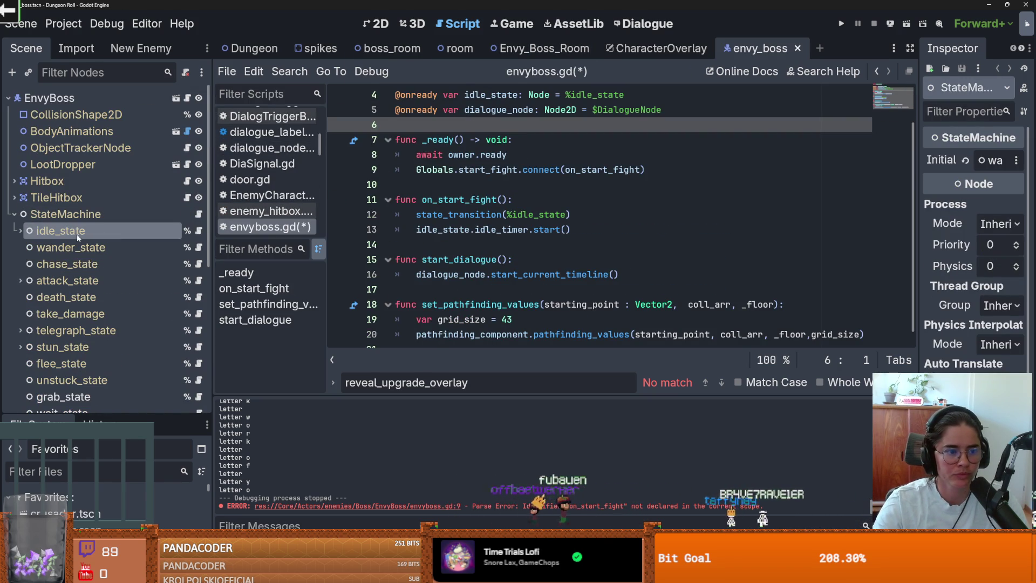
- Open idle_state.gd from the idle_state node and save the pending envyboss.gd edits
{"action": "left_click", "coordinate": [199, 231]}
{"action": "left_click", "coordinate": [468, 248]}
{"action": "key", "text": "ctrl+s"}
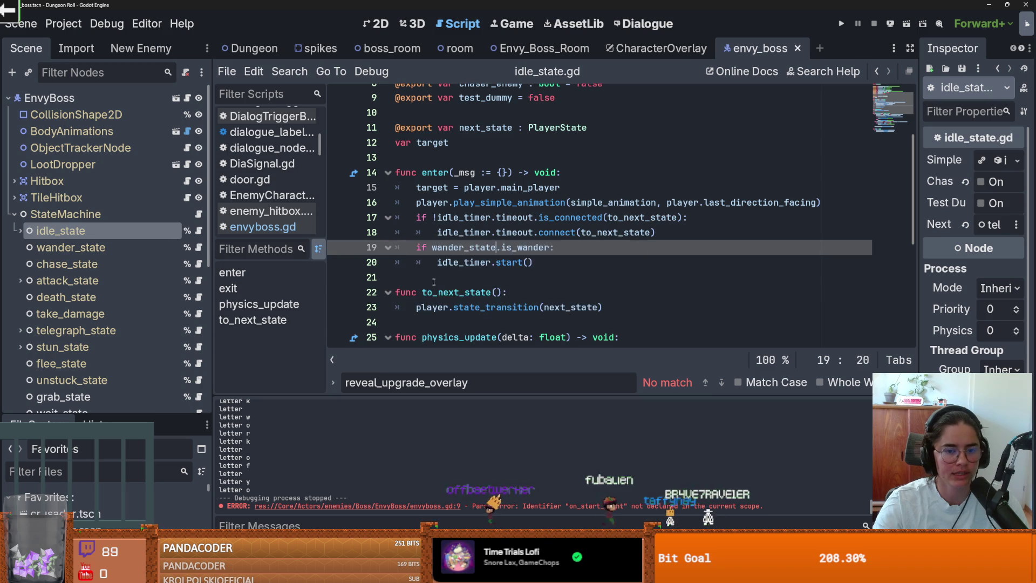
{"action": "left_click", "coordinate": [443, 277]}
{"action": "scroll", "coordinate": [444, 277], "scroll_direction": "down", "scroll_amount": 2}
{"action": "scroll", "coordinate": [462, 271], "scroll_direction": "up", "scroll_amount": 2}
{"action": "scroll", "coordinate": [528, 271], "scroll_direction": "down", "scroll_amount": 1}
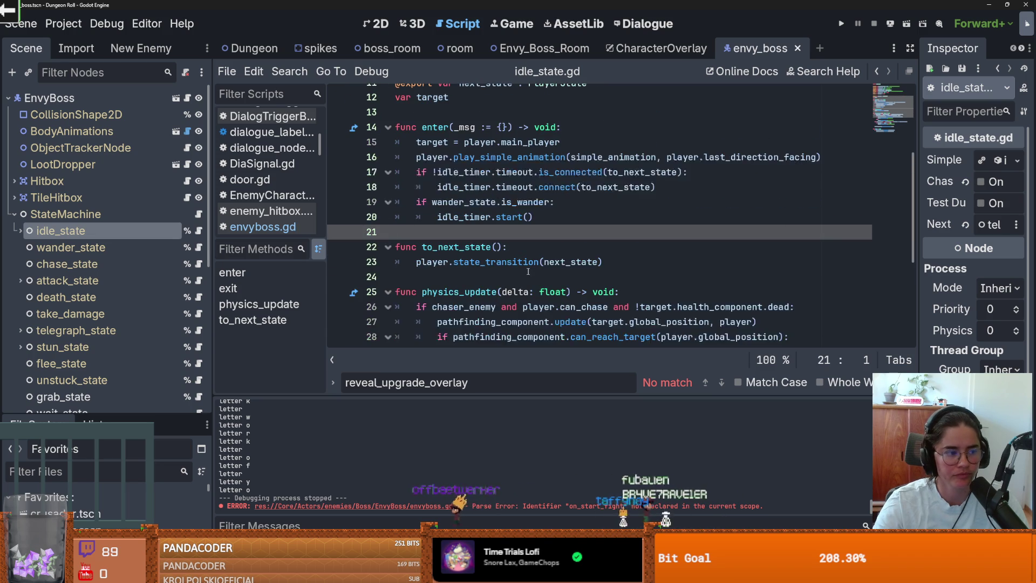
- Resize the Scene dock and read through idle_state.gd down to the chase_state transition
{"action": "scroll", "coordinate": [539, 267], "scroll_direction": "down", "scroll_amount": 1}
{"action": "scroll", "coordinate": [539, 266], "scroll_direction": "up", "scroll_amount": 1}
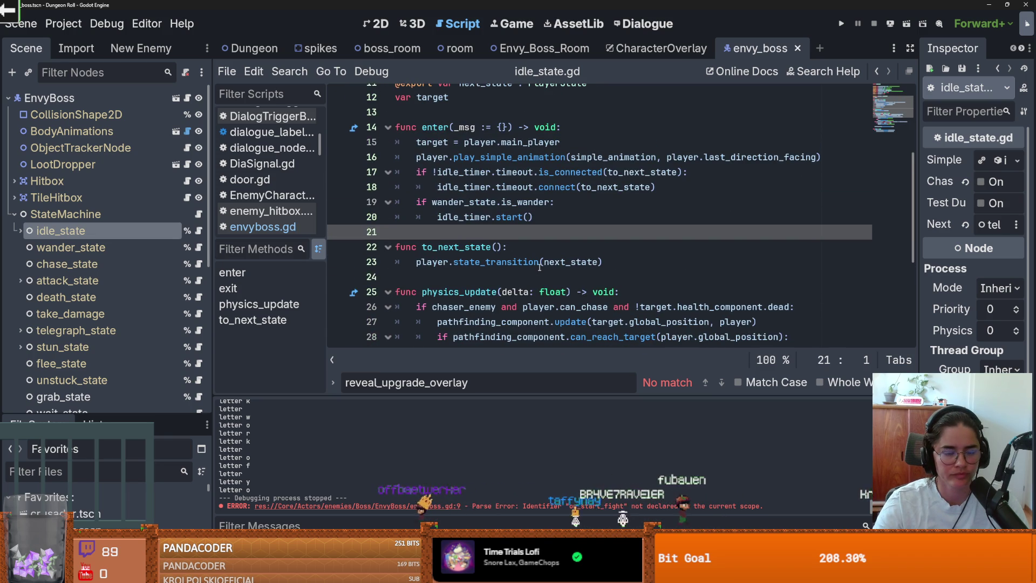
{"action": "scroll", "coordinate": [539, 267], "scroll_direction": "down", "scroll_amount": 2}
{"action": "scroll", "coordinate": [502, 296], "scroll_direction": "up", "scroll_amount": 2}
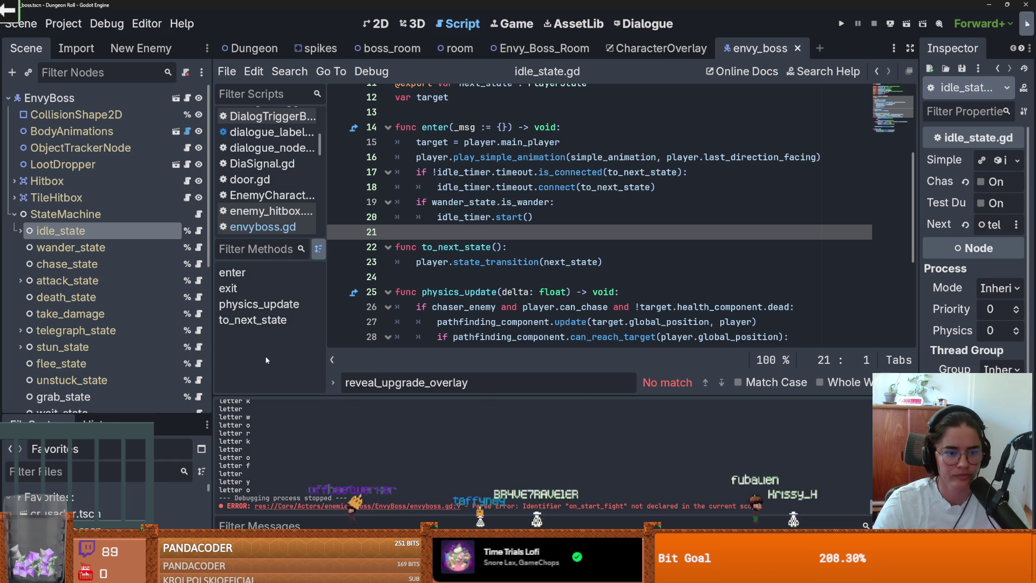
{"action": "left_click_drag", "start_coordinate": [214, 341], "coordinate": [172, 341]}
{"action": "scroll", "coordinate": [434, 290], "scroll_direction": "down", "scroll_amount": 2}
{"action": "scroll", "coordinate": [433, 290], "scroll_direction": "up", "scroll_amount": 1}
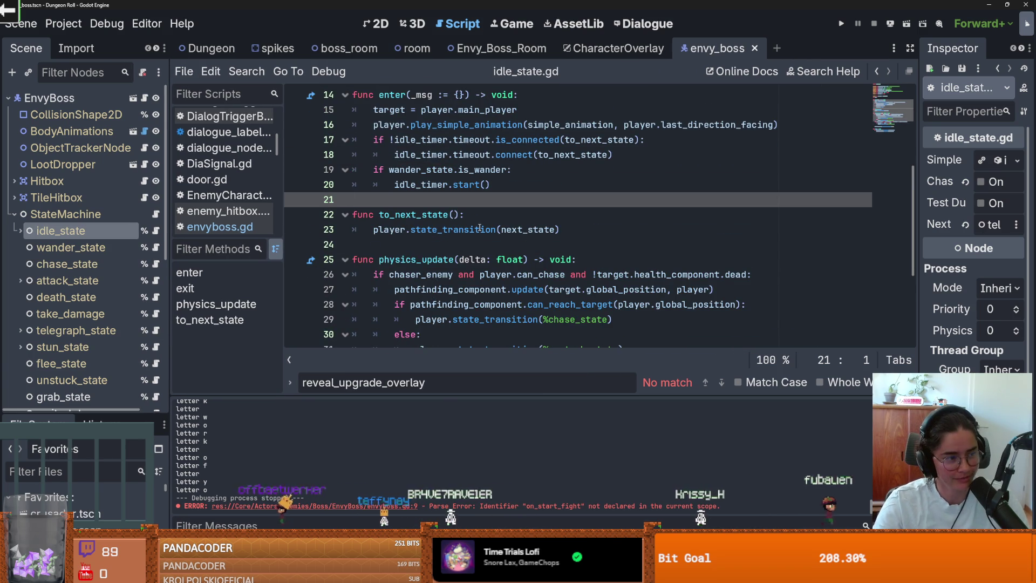
{"action": "scroll", "coordinate": [478, 230], "scroll_direction": "up", "scroll_amount": 1}
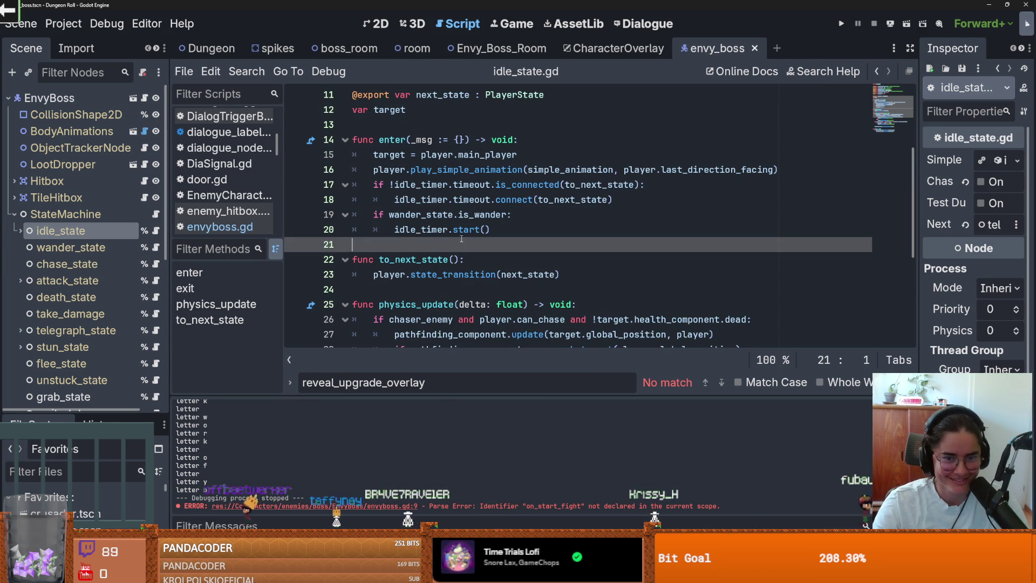
{"action": "scroll", "coordinate": [460, 258], "scroll_direction": "down", "scroll_amount": 2}
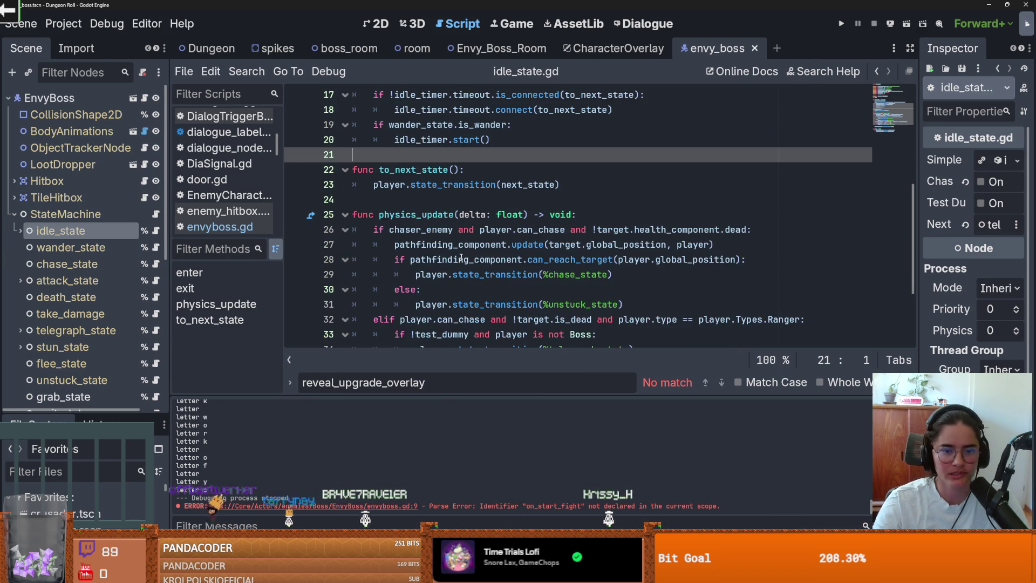
{"action": "scroll", "coordinate": [463, 257], "scroll_direction": "down", "scroll_amount": 1}
{"action": "left_click", "coordinate": [460, 231]}
{"action": "scroll", "coordinate": [459, 254], "scroll_direction": "down", "scroll_amount": 1}
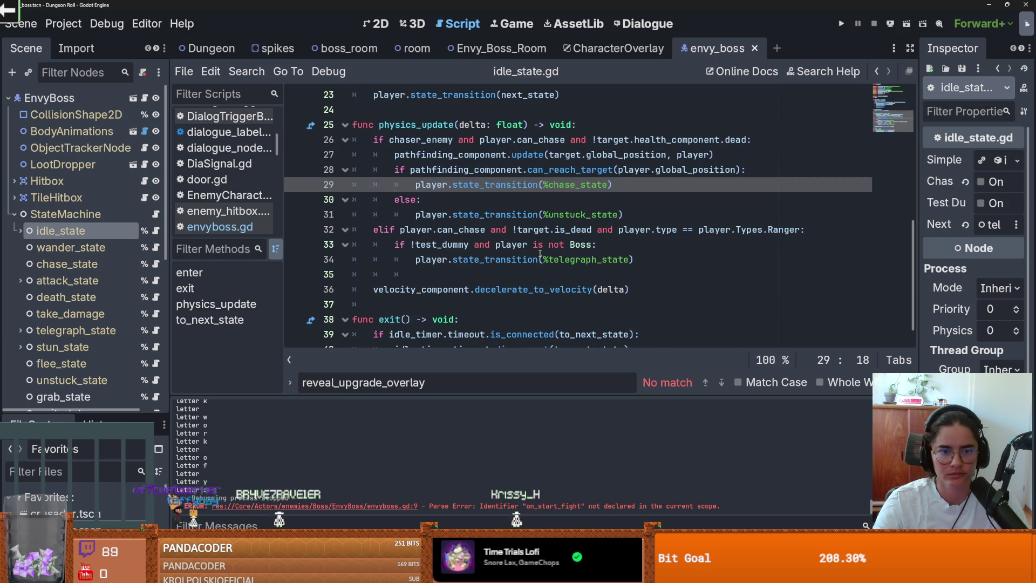
{"action": "left_click", "coordinate": [157, 230]}
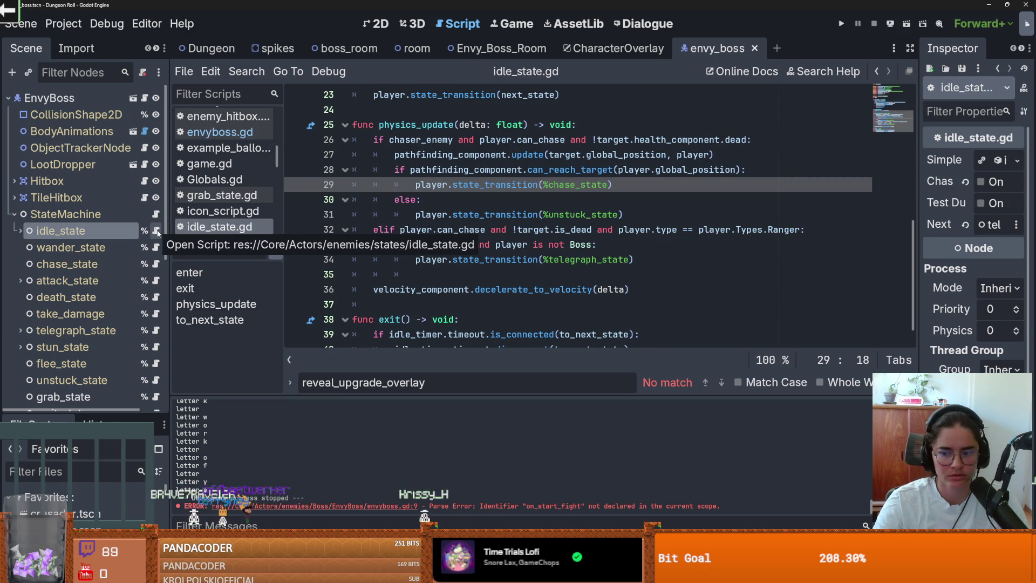
{"action": "scroll", "coordinate": [452, 251], "scroll_direction": "up", "scroll_amount": 5}
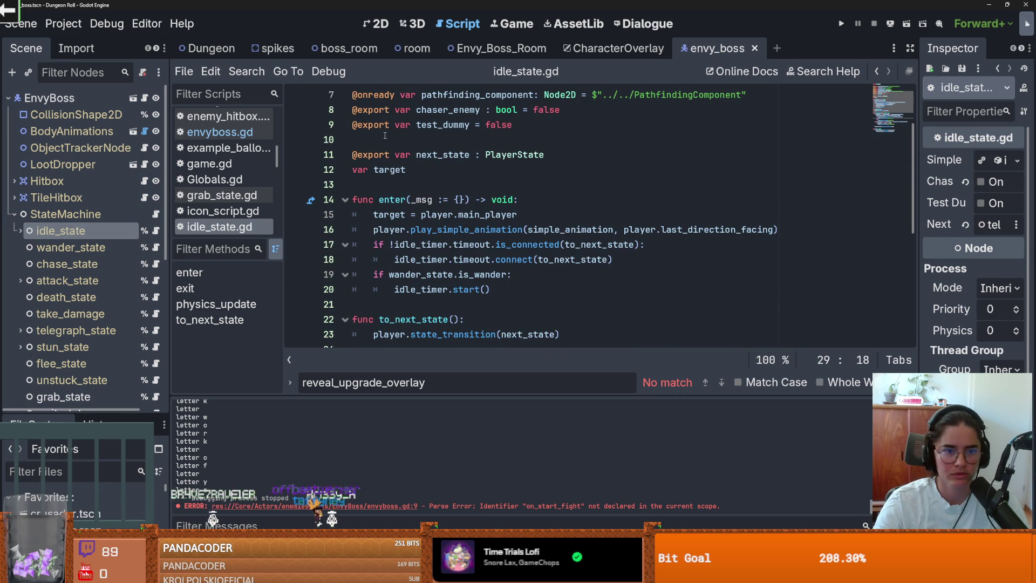
{"action": "left_click", "coordinate": [385, 136]}
{"action": "key", "text": "Return"}
{"action": "key", "text": "Up"}
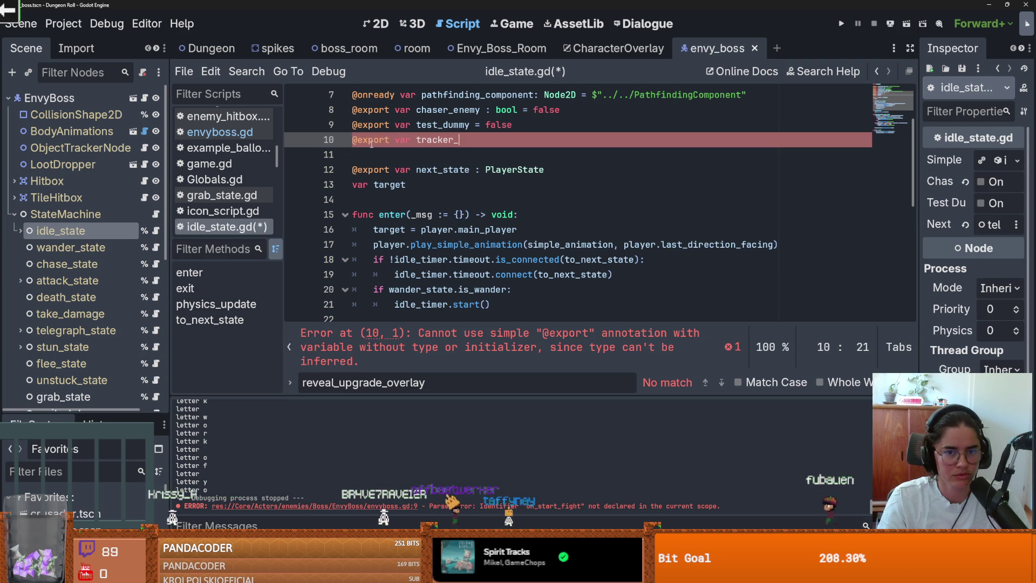
{"action": "type", "text": "player "}
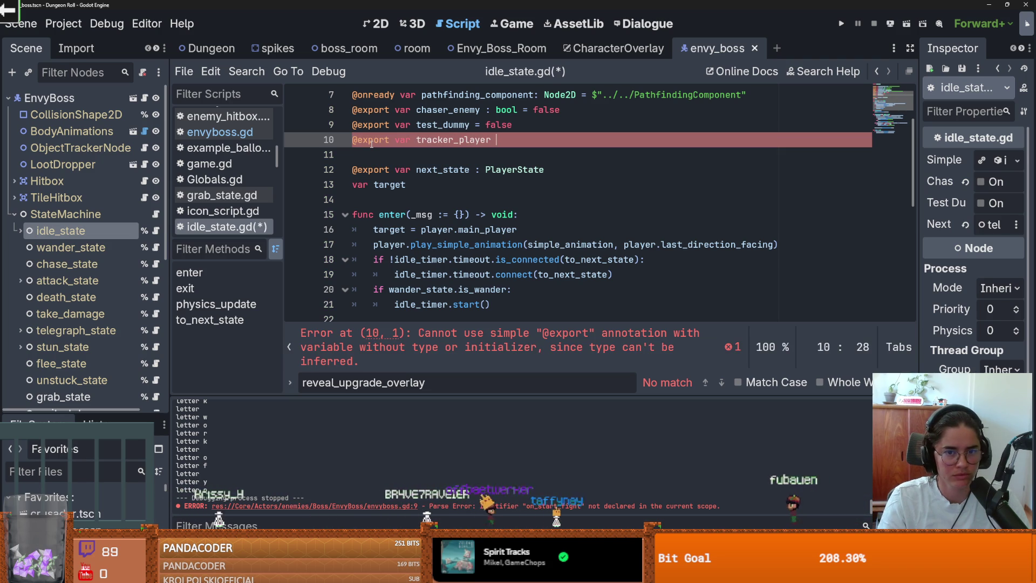
{"action": "type", "text": ": bool y"}
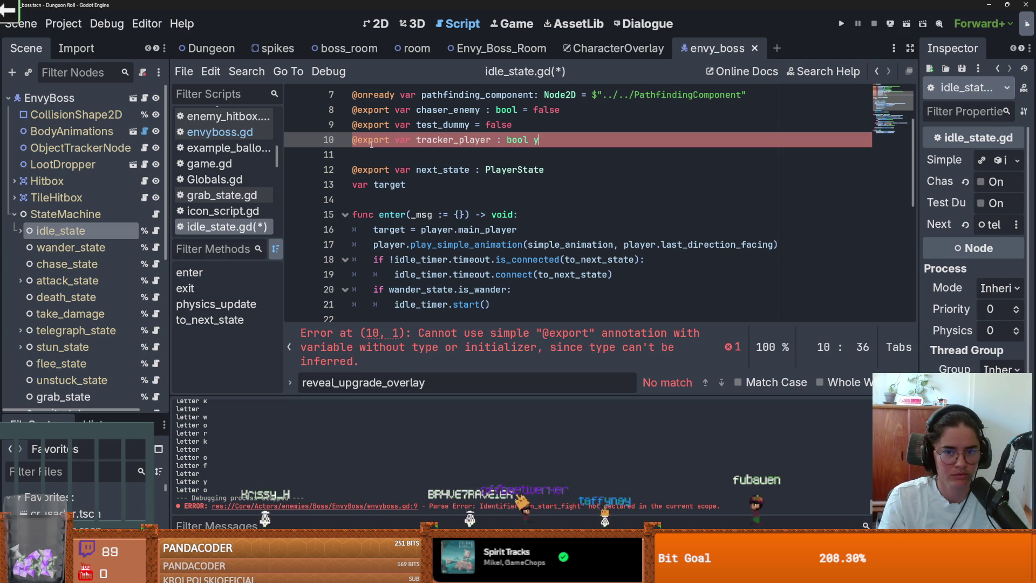
{"action": "key", "text": "BackSpace"}
{"action": "key", "text": "BackSpace"}
{"action": "key", "text": "BackSpace"}
{"action": "type", "text": "= fls"}
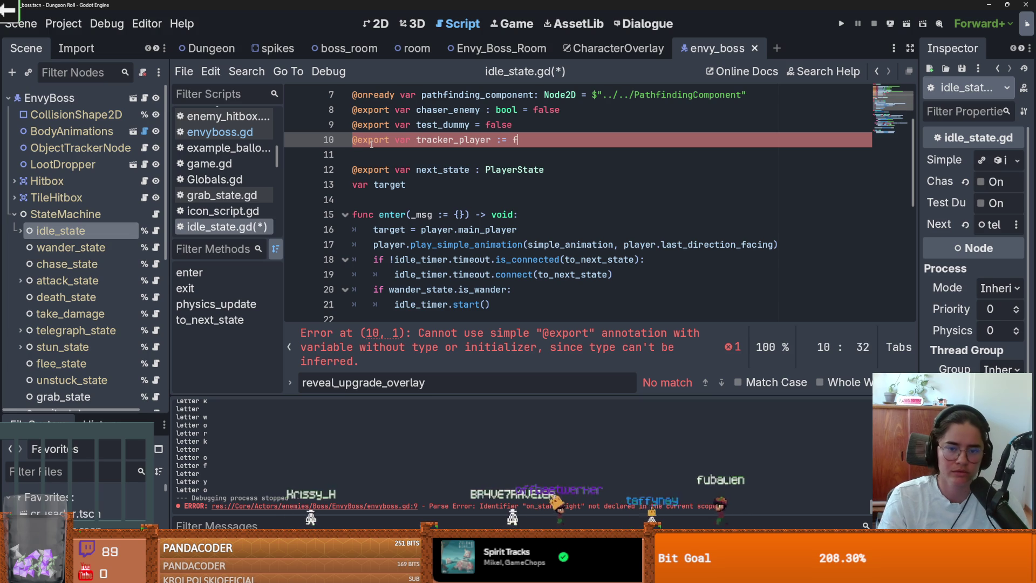
{"action": "key", "text": "BackSpace"}
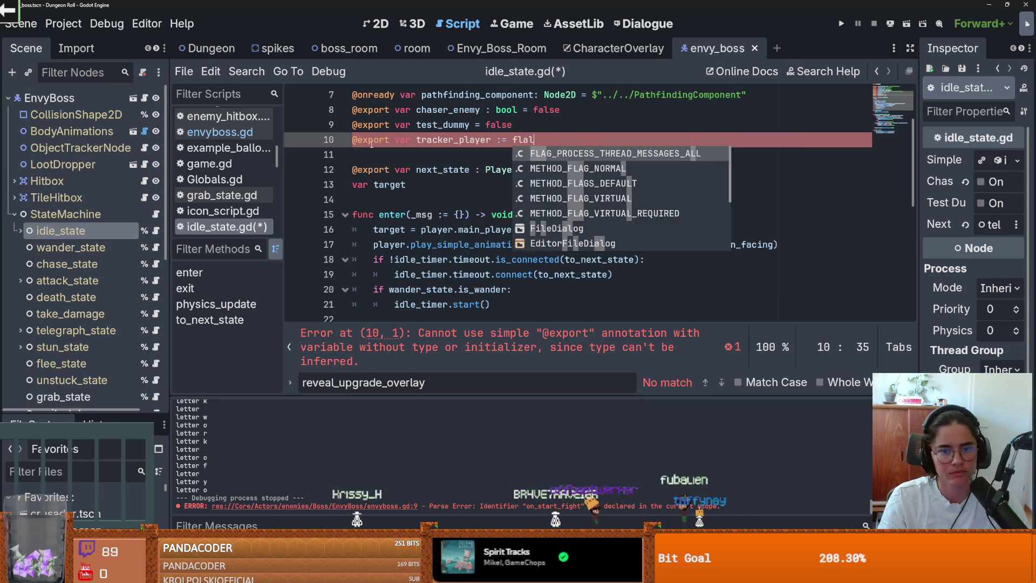
{"action": "type", "text": "ase"}
{"action": "double_click", "coordinate": [419, 140]}
- Review the pathfinding update and else branch above physics_update, then save idle_state.gd
{"action": "scroll", "coordinate": [419, 152], "scroll_direction": "down", "scroll_amount": 4}
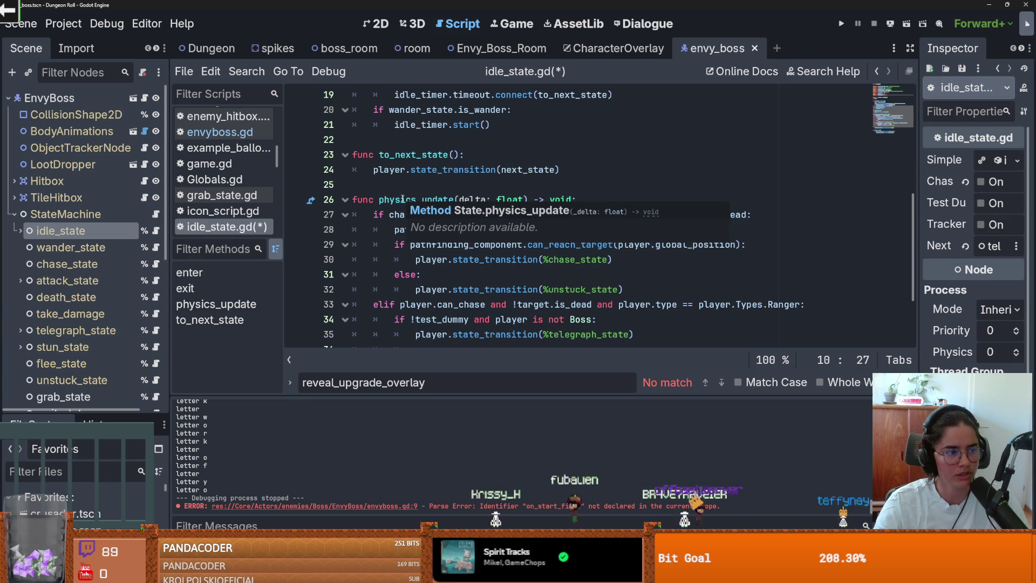
{"action": "scroll", "coordinate": [402, 199], "scroll_direction": "down", "scroll_amount": 1}
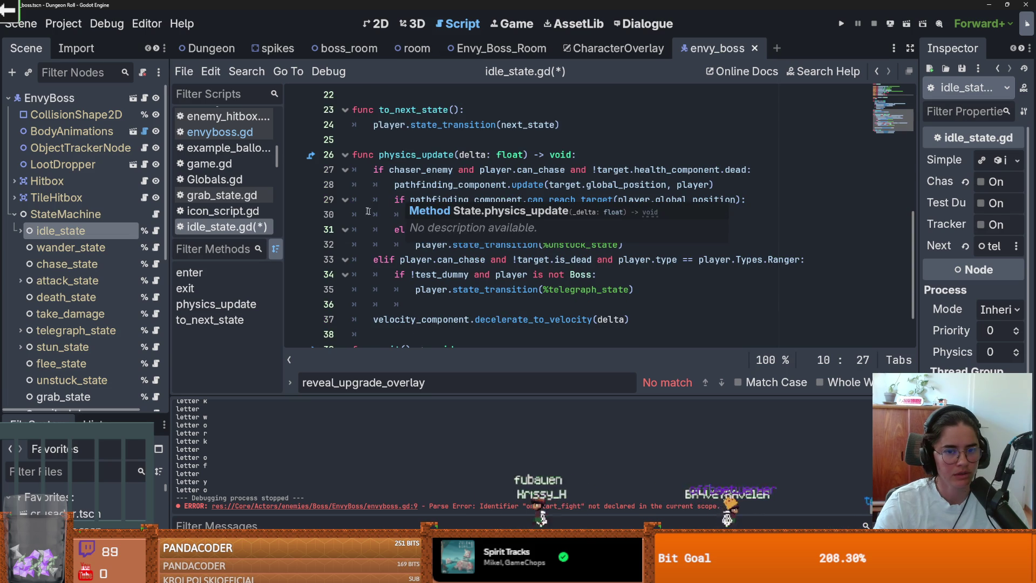
{"action": "left_click", "coordinate": [386, 184]}
{"action": "scroll", "coordinate": [421, 205], "scroll_direction": "up", "scroll_amount": 1}
{"action": "scroll", "coordinate": [443, 213], "scroll_direction": "down", "scroll_amount": 1}
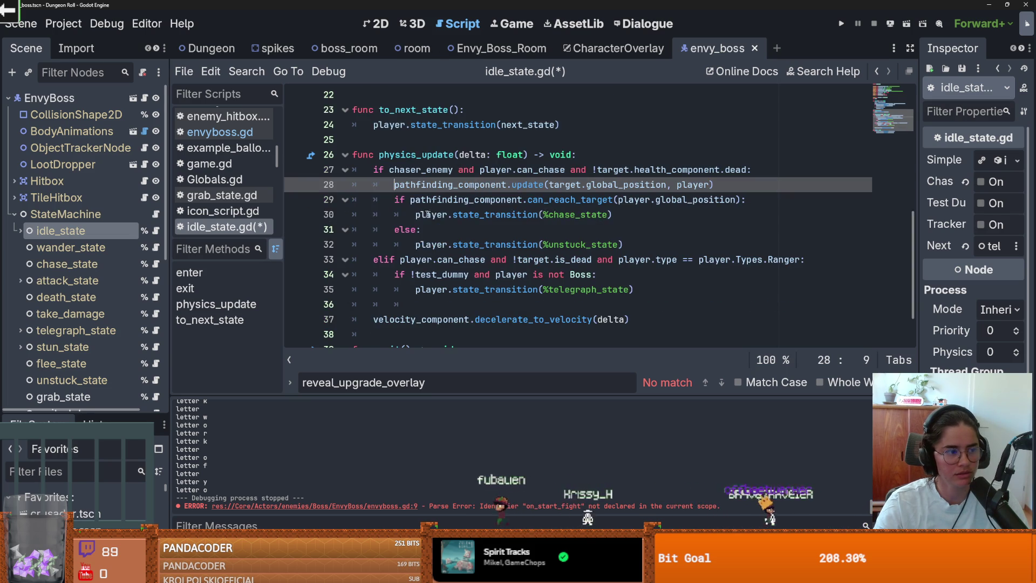
{"action": "left_click", "coordinate": [435, 232]}
{"action": "scroll", "coordinate": [435, 233], "scroll_direction": "up", "scroll_amount": 1}
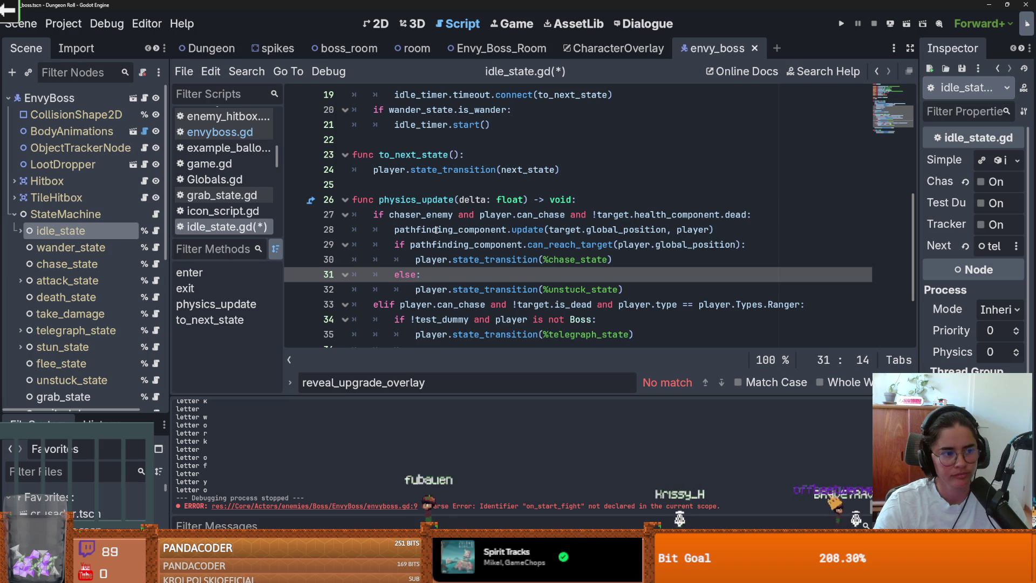
{"action": "left_click", "coordinate": [401, 183]}
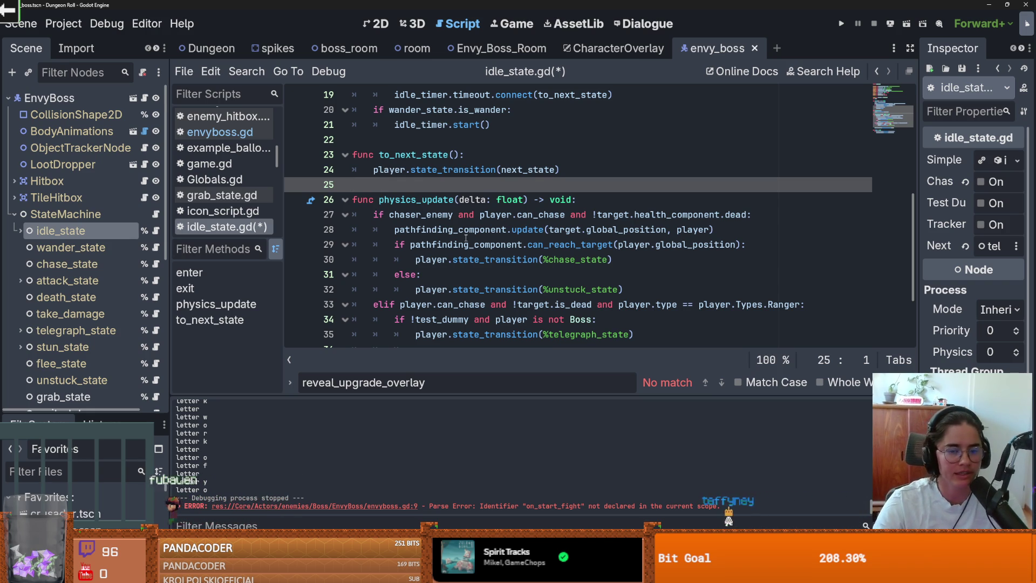
{"action": "scroll", "coordinate": [466, 238], "scroll_direction": "down", "scroll_amount": 1}
{"action": "key", "text": "ctrl+s"}
- Add a blank line after decelerate_to_velocity(delta) in physics_update
{"action": "scroll", "coordinate": [585, 279], "scroll_direction": "down", "scroll_amount": 1}
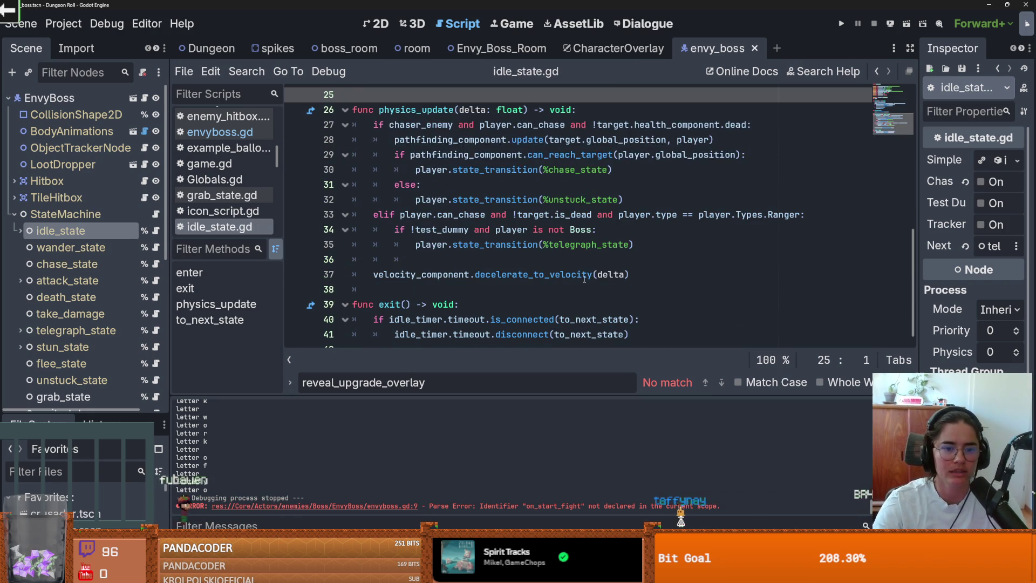
{"action": "left_click", "coordinate": [633, 276]}
{"action": "key", "text": "Return"}
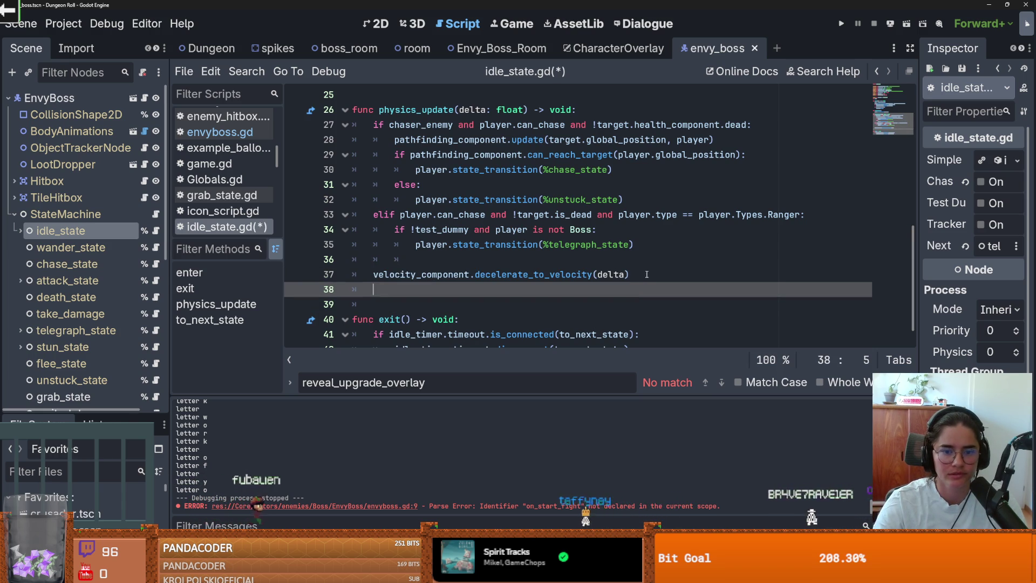
{"action": "scroll", "coordinate": [646, 274], "scroll_direction": "up", "scroll_amount": 2}
- Add 'func update(_delta: float) -> void:' with a pass body above physics_update and save
{"action": "left_click", "coordinate": [370, 204]}
{"action": "key", "text": "Return"}
{"action": "key", "text": "Return"}
{"action": "type", "text": "func upd"}
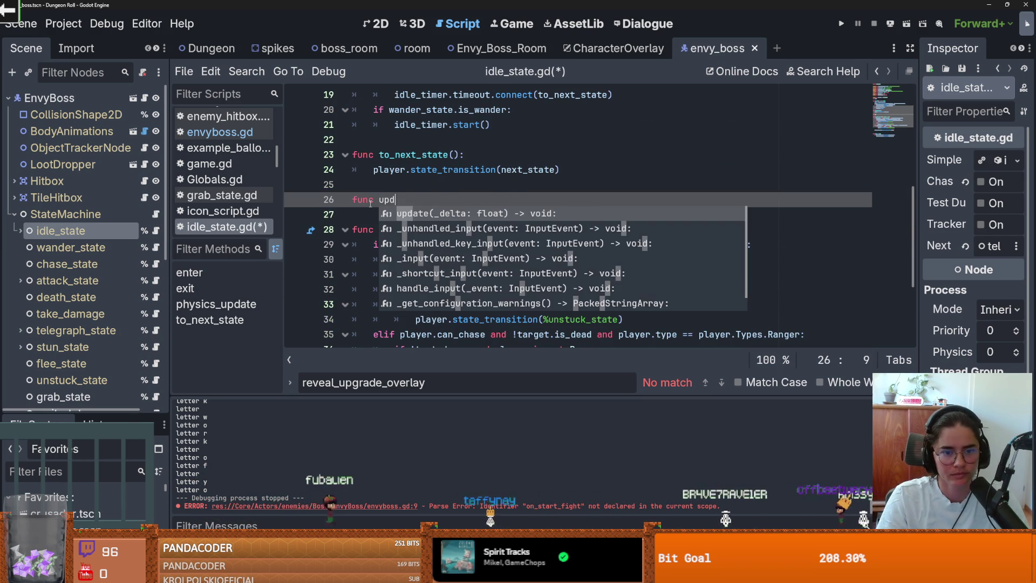
{"action": "key", "text": "Return"}
{"action": "key", "text": "Return"}
{"action": "type", "text": "pas"}
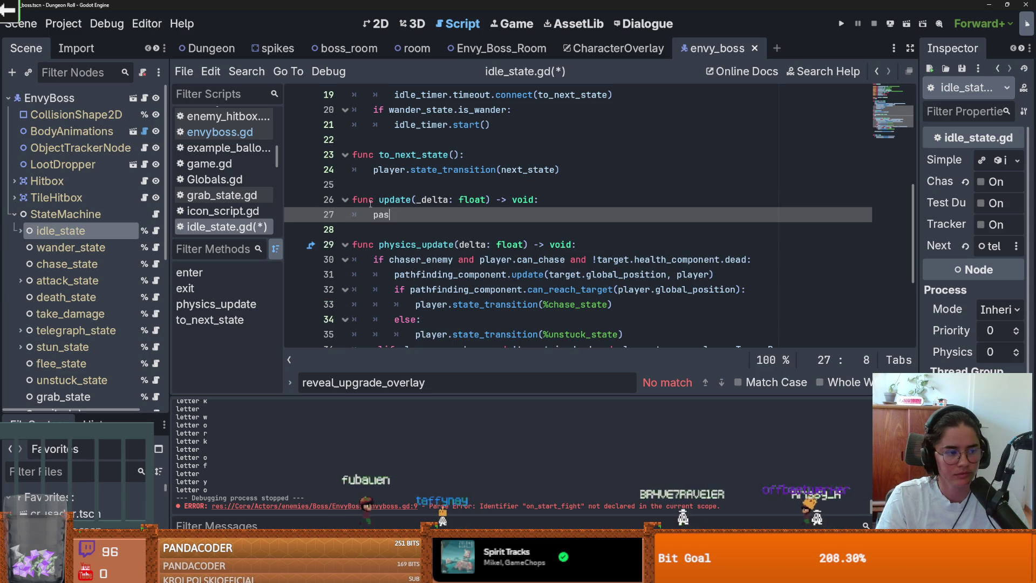
{"action": "type", "text": "s"}
{"action": "key", "text": "ctrl+s"}
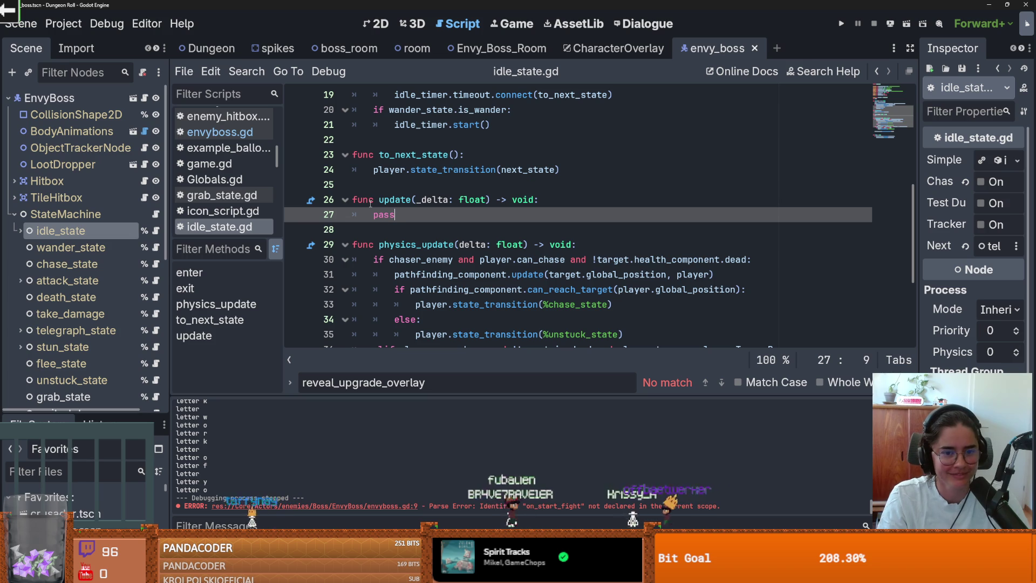
- Add an 'if tracker_player:' check inside update() and save
{"action": "type", "text": "if tra"}
{"action": "key", "text": "Return"}
{"action": "type", "text": ":"}
{"action": "key", "text": "Return"}
{"action": "key", "text": "ctrl+s"}
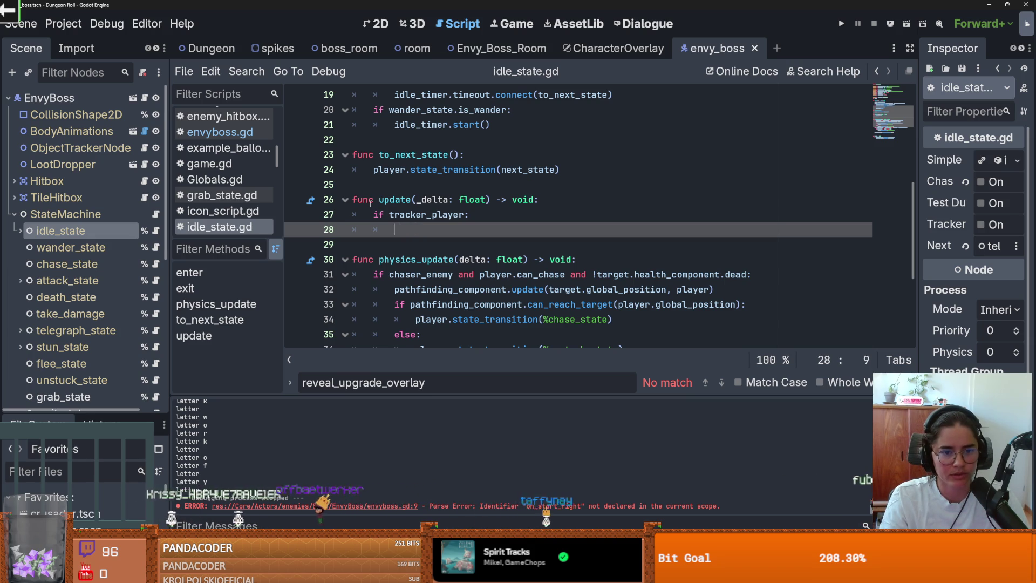
{"action": "type", "text": "pass"}
{"action": "key", "text": "ctrl+s"}
- Replace pass with the play_simple_animation call copied from enter() and save
{"action": "scroll", "coordinate": [502, 263], "scroll_direction": "up", "scroll_amount": 3}
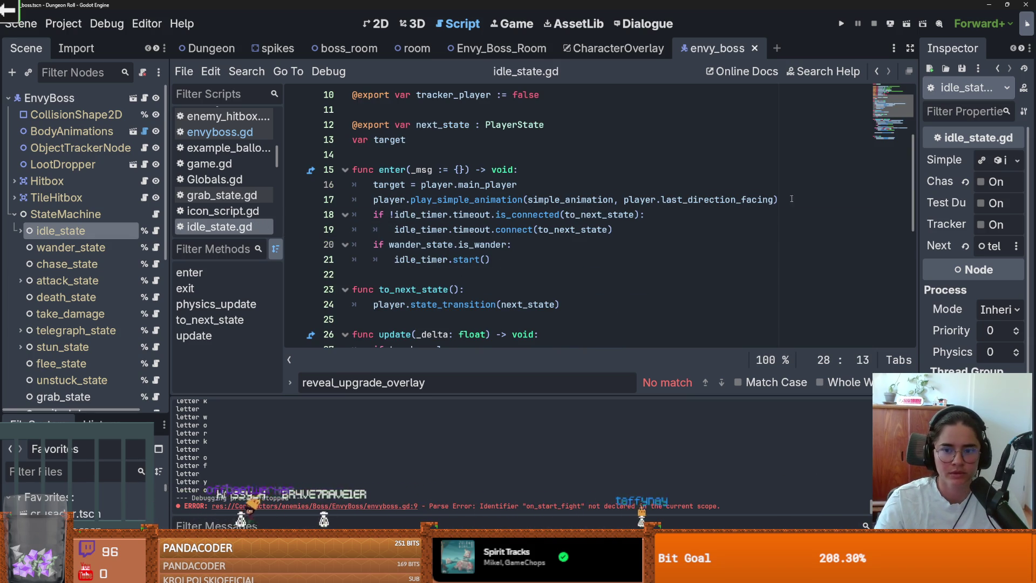
{"action": "left_click_drag", "start_coordinate": [792, 199], "coordinate": [404, 198]}
{"action": "key", "text": "Home"}
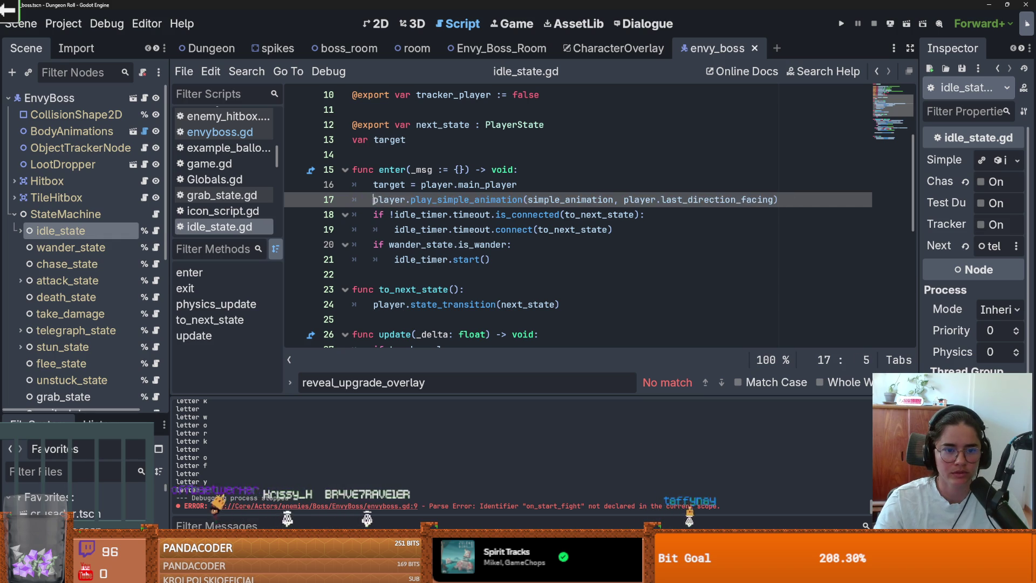
{"action": "left_click", "coordinate": [404, 200]}
{"action": "scroll", "coordinate": [404, 216], "scroll_direction": "down", "scroll_amount": 3}
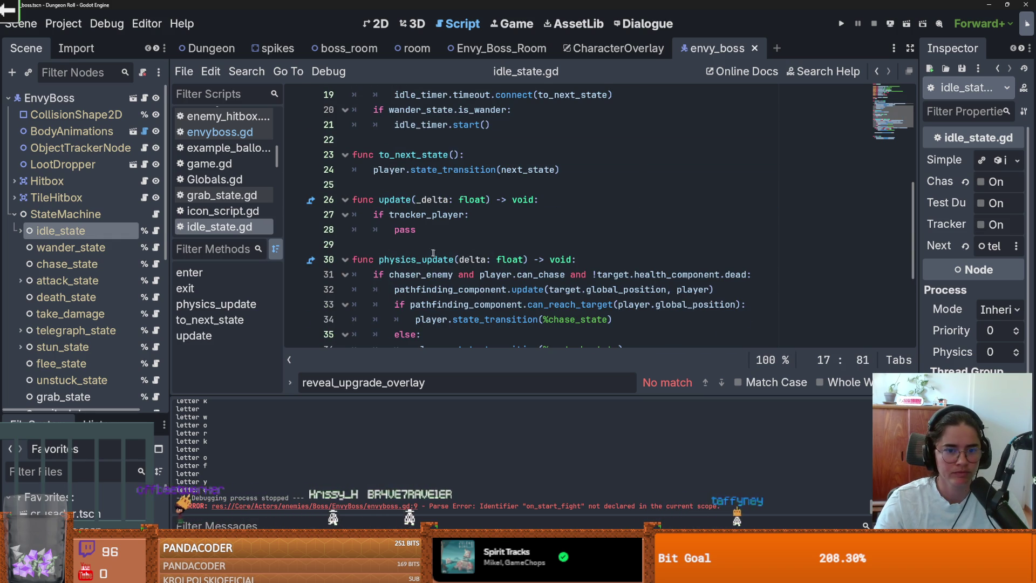
{"action": "double_click", "coordinate": [404, 230]}
{"action": "type", "text": "player.play_simple_animation(simple_animation, player.last_direction_facing)"}
{"action": "key", "text": "ctrl+s"}
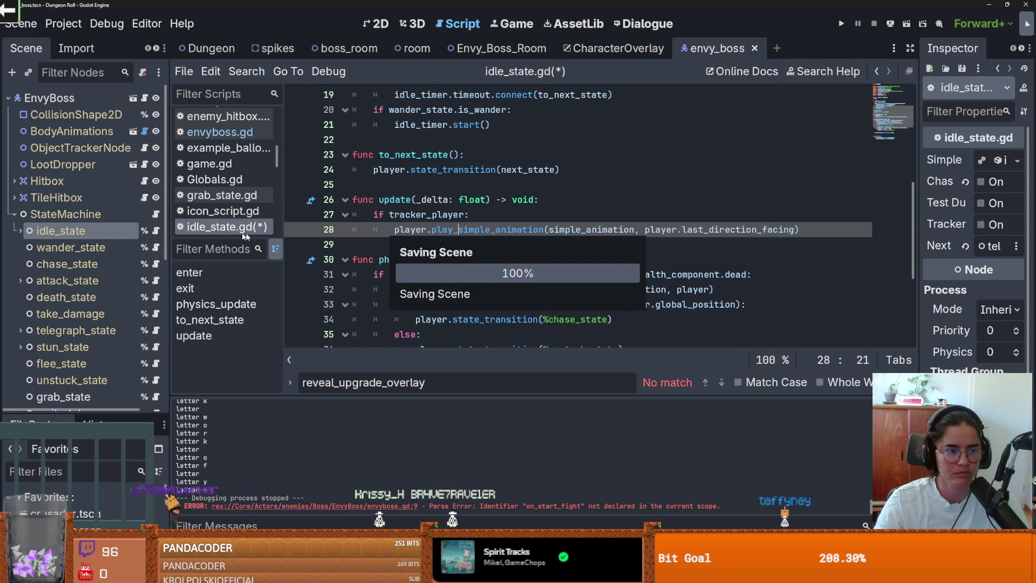
{"action": "left_click", "coordinate": [156, 264]}
- Inspect desired_velocity in chase_state.gd, then launch the Cannon game
{"action": "scroll", "coordinate": [451, 270], "scroll_direction": "down", "scroll_amount": 5}
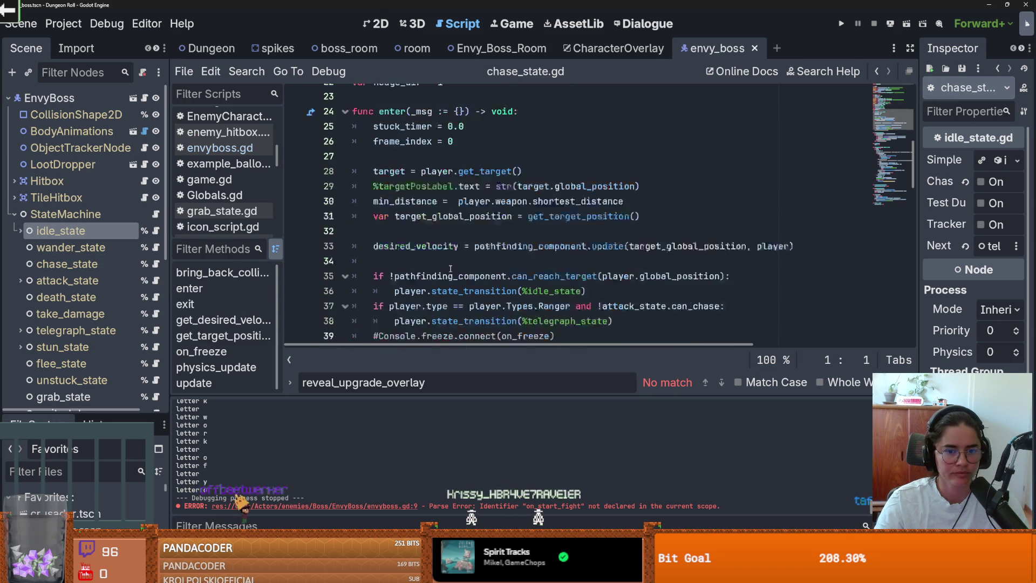
{"action": "double_click", "coordinate": [415, 215]}
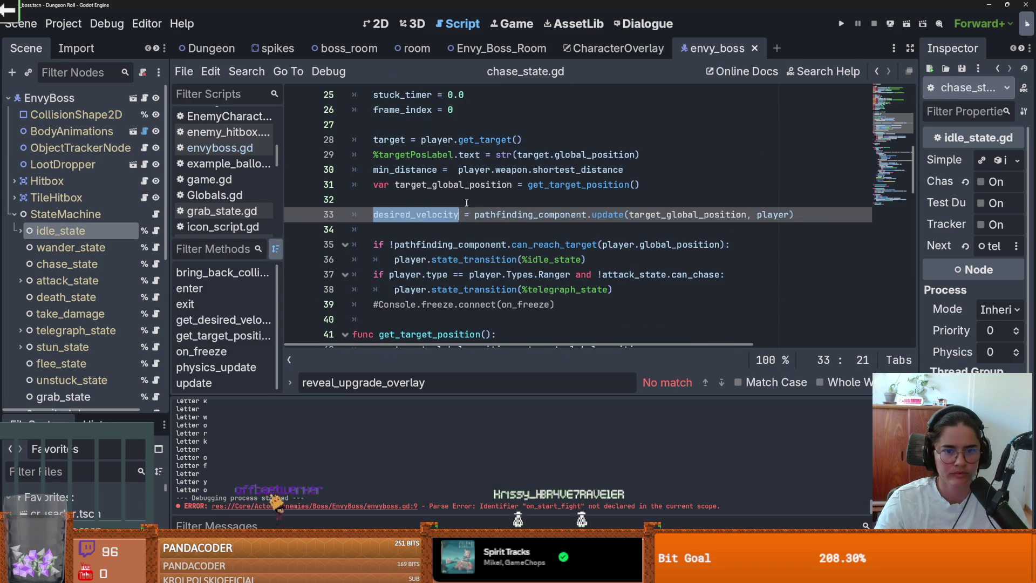
{"action": "scroll", "coordinate": [493, 227], "scroll_direction": "up", "scroll_amount": 1}
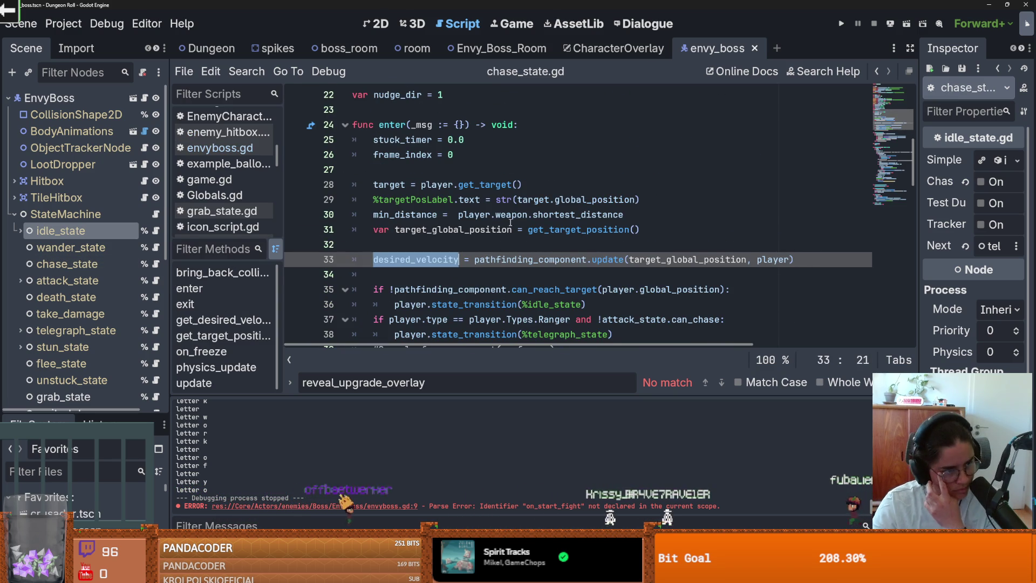
{"action": "mouse_move", "coordinate": [512, 217]}
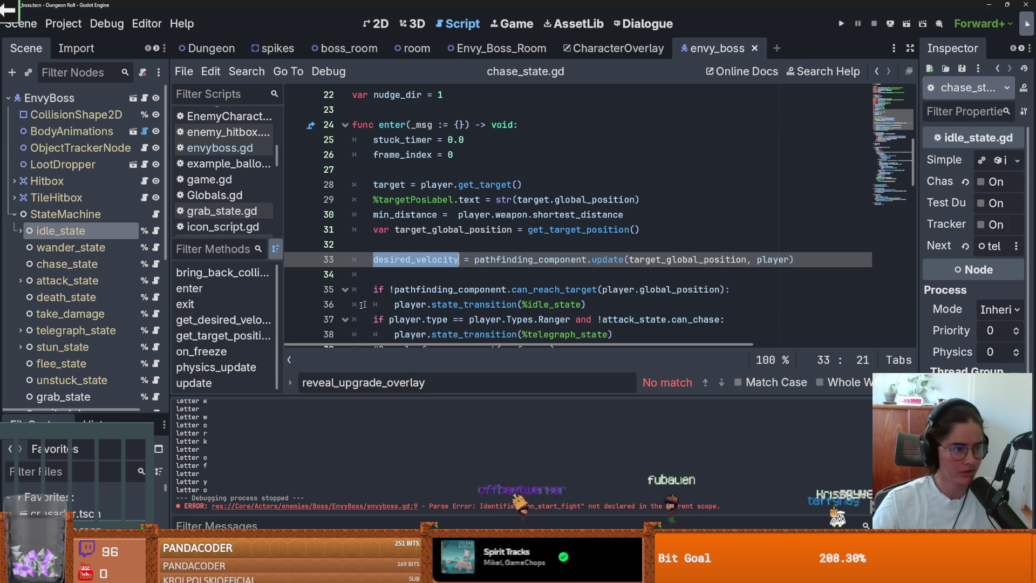
{"action": "key", "text": "F5"}
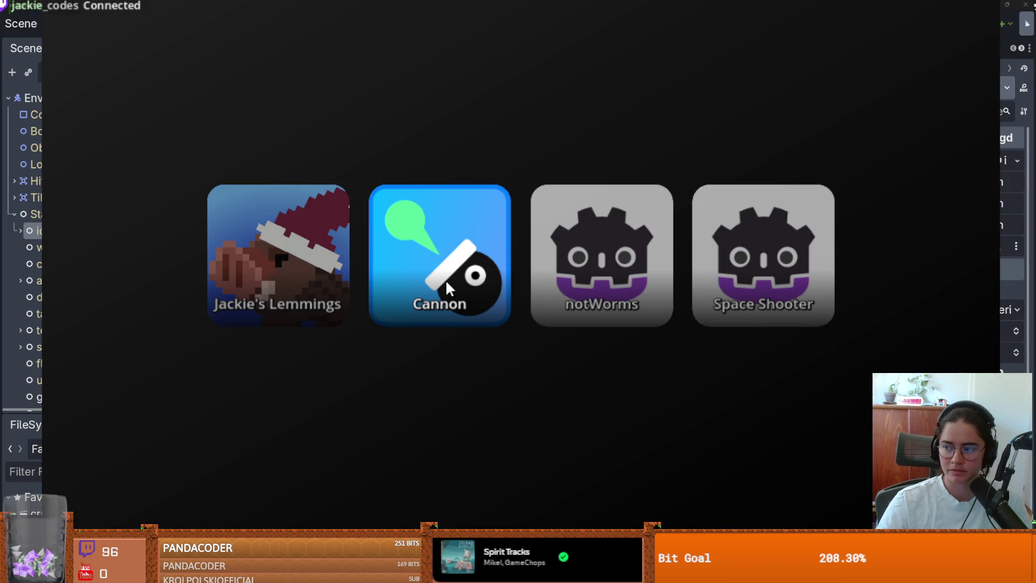
{"action": "left_click", "coordinate": [445, 279]}
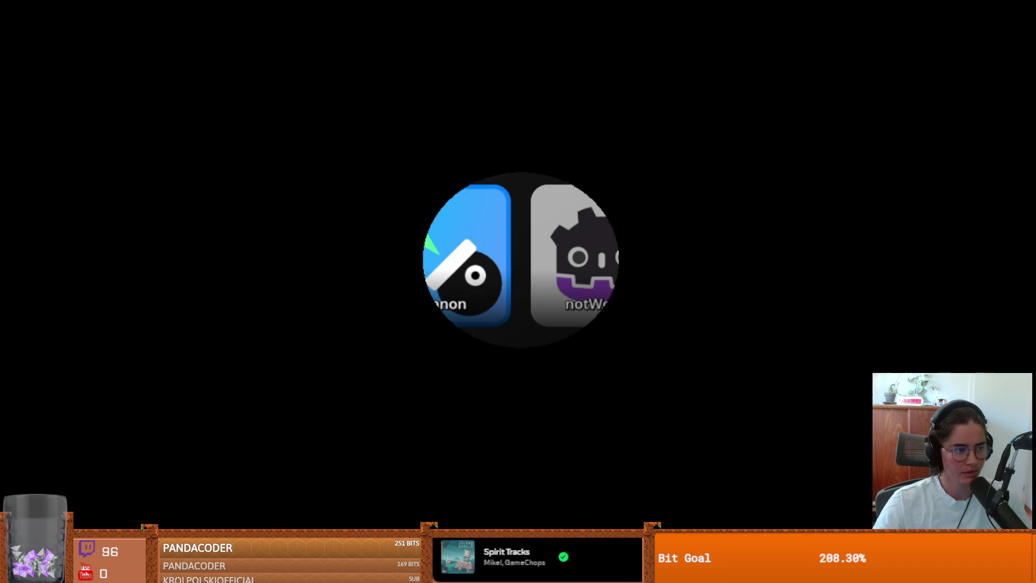
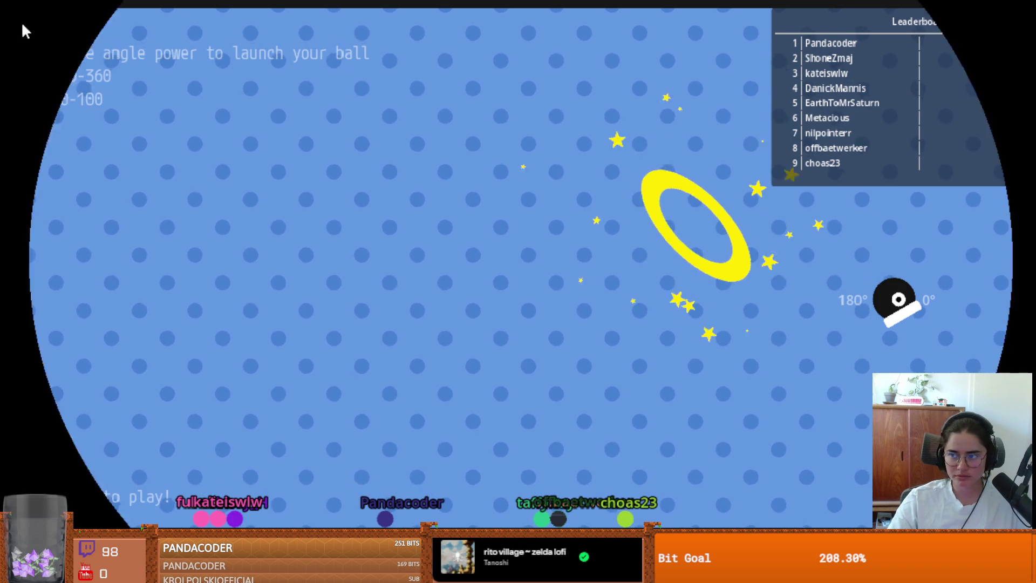
- Exit the Cannon game and review the variable declarations in chase_state.gd, saving the scene
{"action": "key", "text": "Escape"}
{"action": "key", "text": "Escape"}
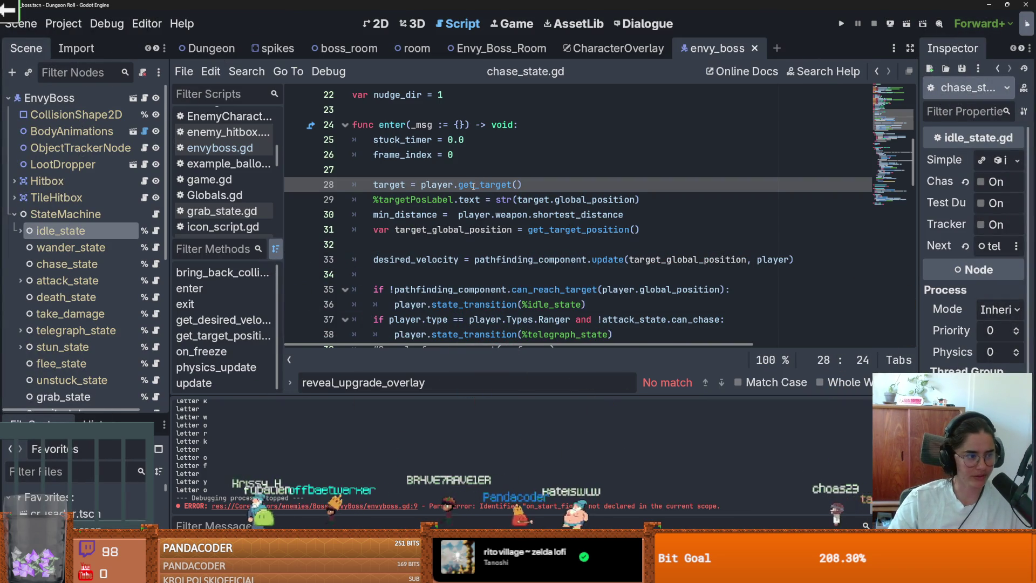
{"action": "scroll", "coordinate": [470, 216], "scroll_direction": "up", "scroll_amount": 5}
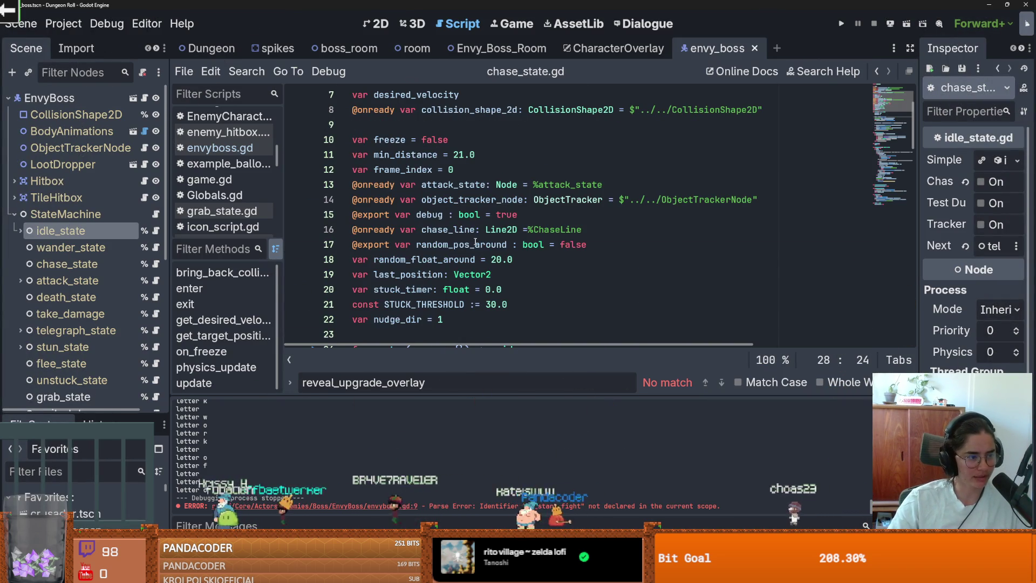
{"action": "scroll", "coordinate": [499, 205], "scroll_direction": "up", "scroll_amount": 2}
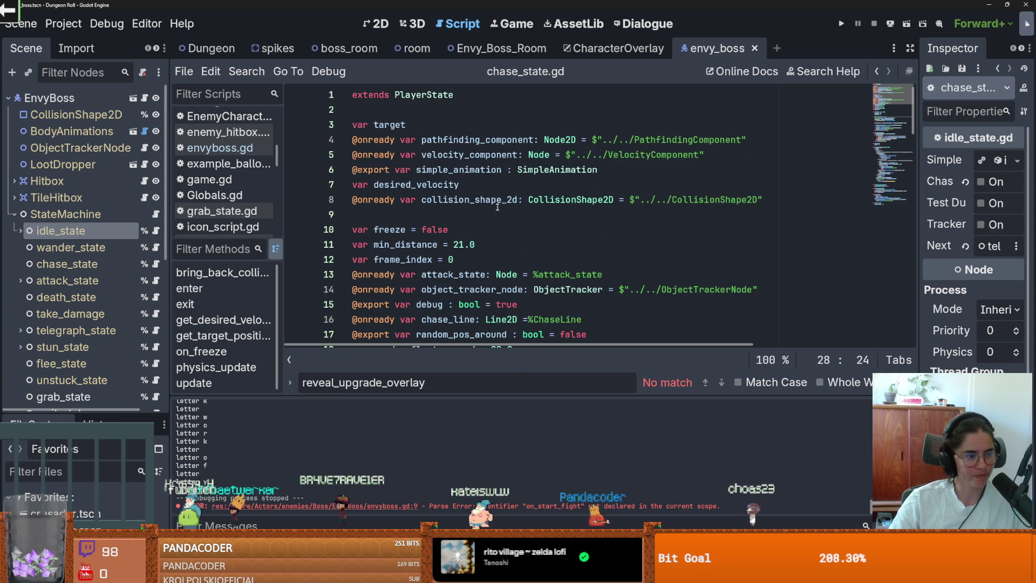
{"action": "key", "text": "ctrl+s"}
{"action": "left_click", "coordinate": [303, 213]}
{"action": "key", "text": "ctrl+s"}
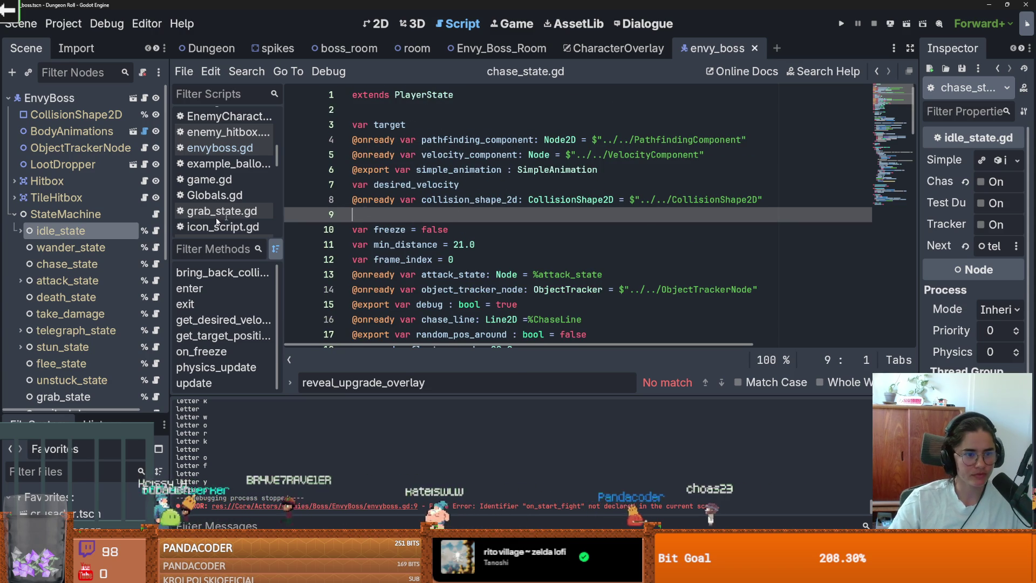
{"action": "double_click", "coordinate": [102, 215]}
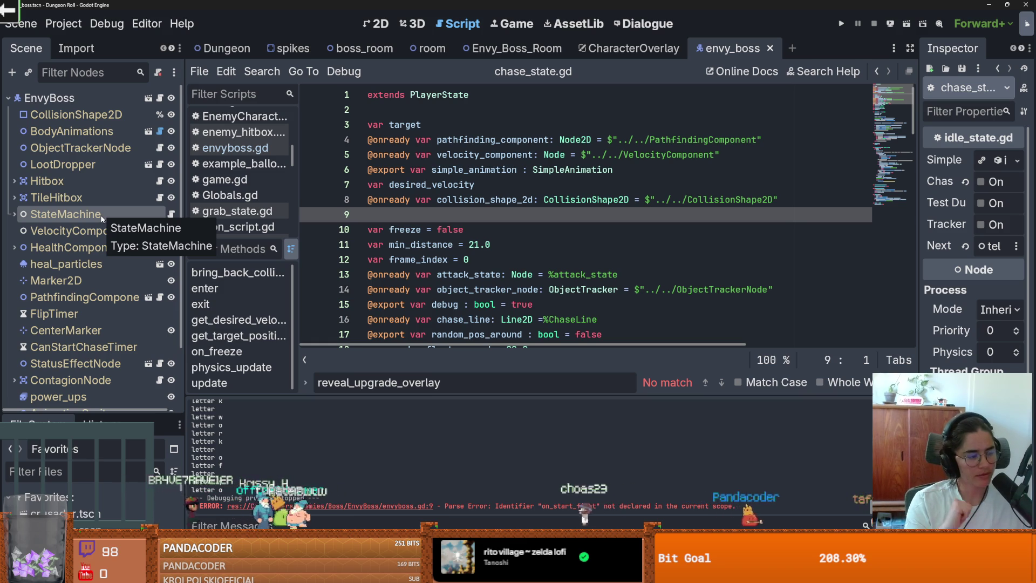
{"action": "left_click", "coordinate": [525, 239]}
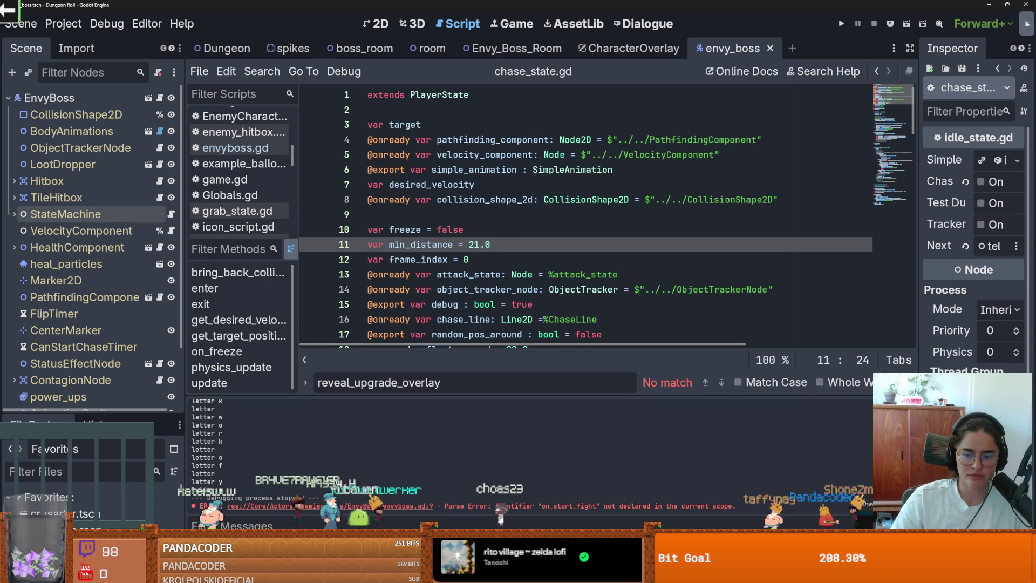
{"action": "left_click", "coordinate": [590, 290]}
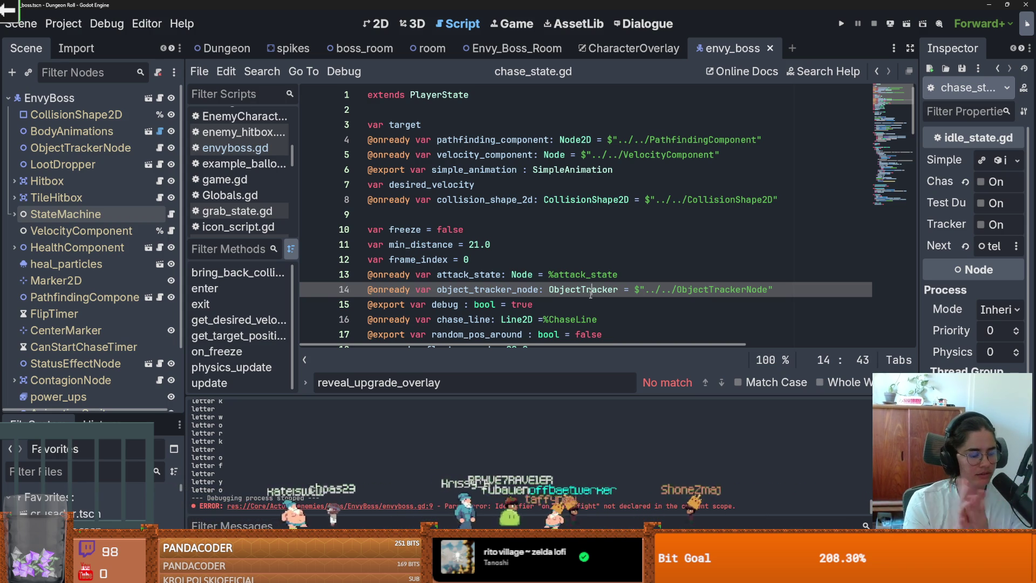
- Insert a blank line after the frame_index declaration on line 12 and save chase_state.gd
{"action": "left_click", "coordinate": [493, 257]}
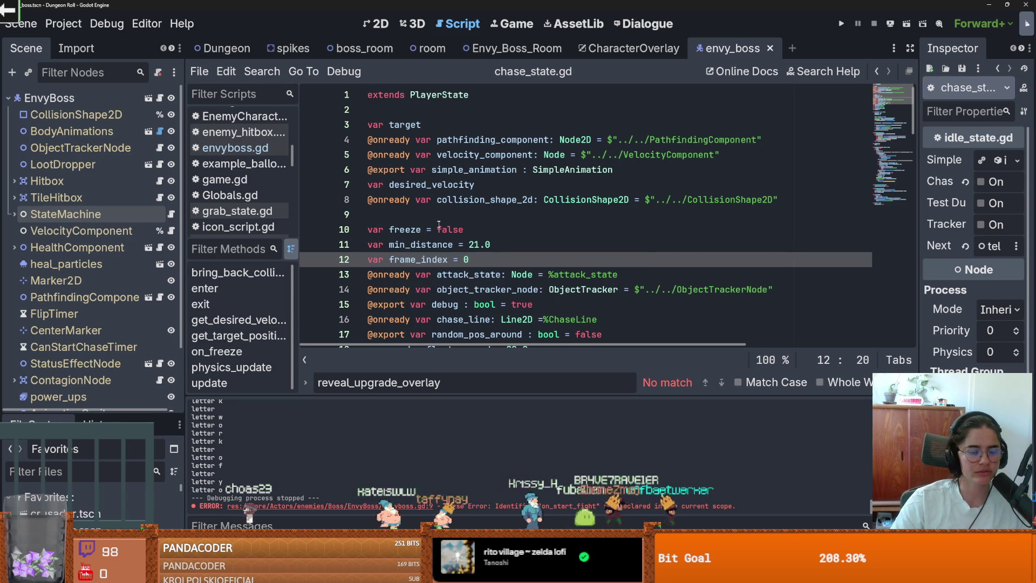
{"action": "key", "text": "Return"}
{"action": "key", "text": "ctrl+s"}
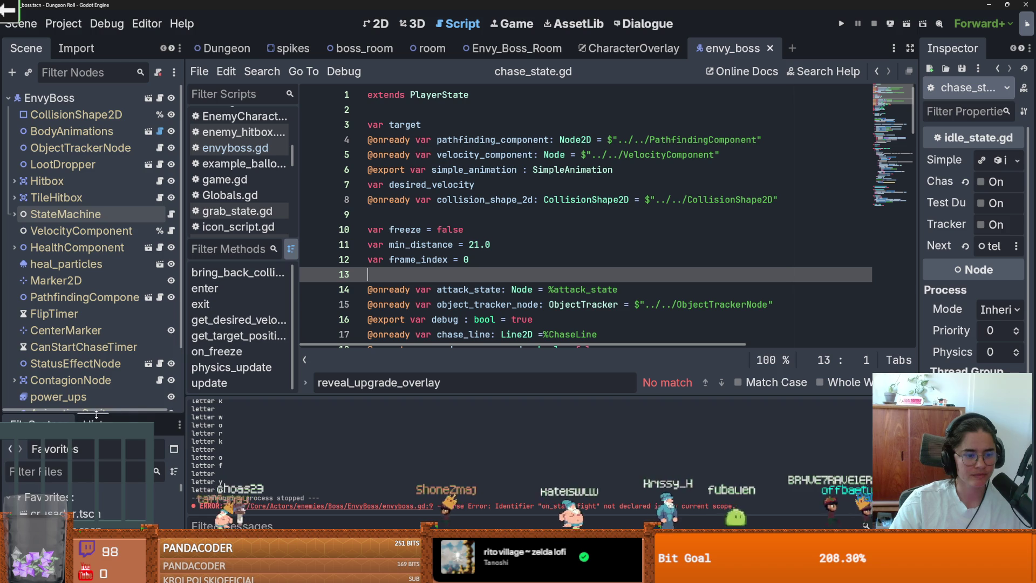
{"action": "left_click_drag", "start_coordinate": [95, 421], "coordinate": [81, 473]}
{"action": "key", "text": "ctrl+s"}
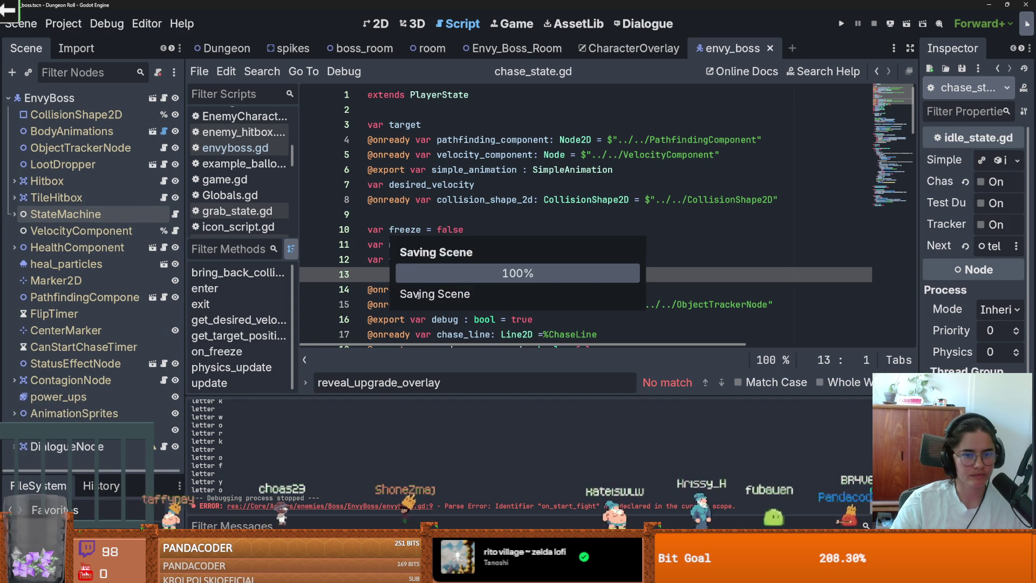
{"action": "left_click", "coordinate": [397, 216]}
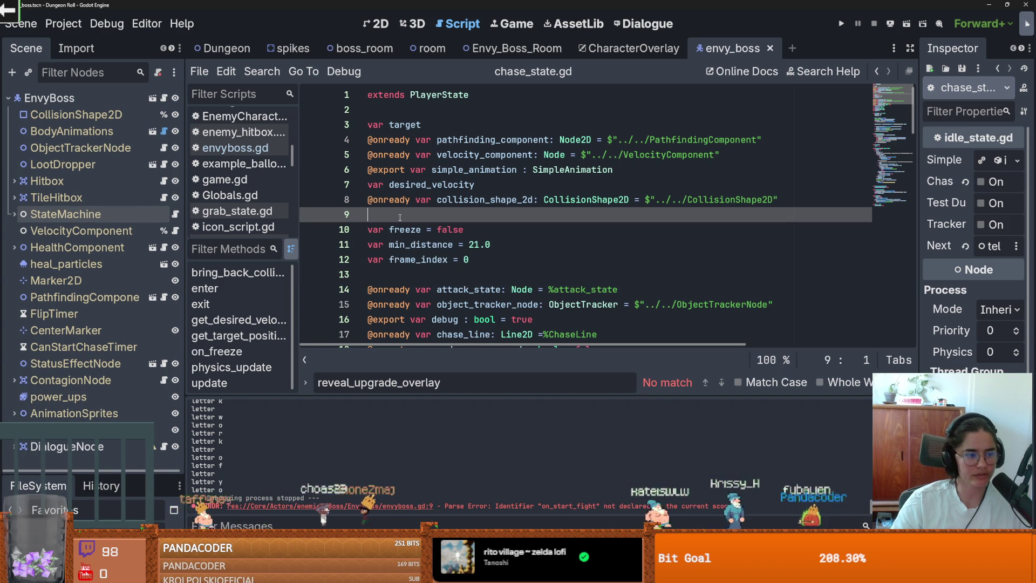
{"action": "left_click", "coordinate": [412, 271]}
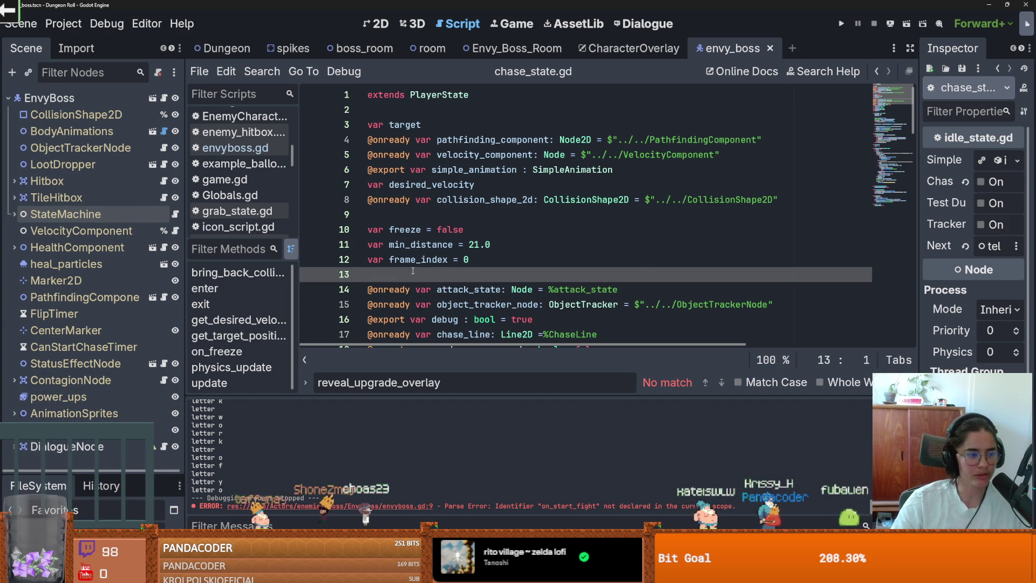
{"action": "left_click", "coordinate": [417, 217]}
{"action": "key", "text": "ctrl+s"}
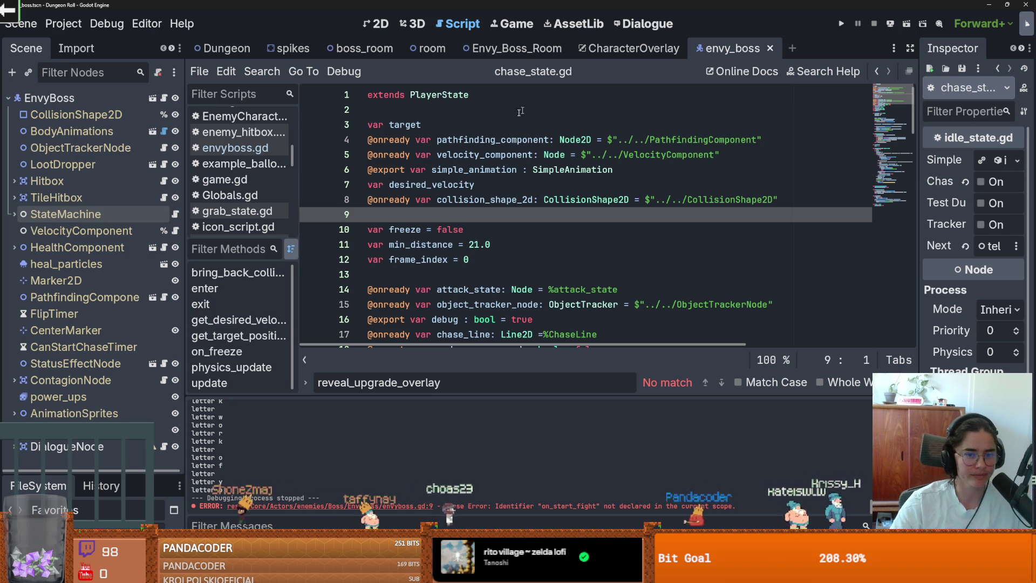
{"action": "left_click", "coordinate": [378, 23]}
- Save, expand the StateMachine's states, and open the Dungeon scene
{"action": "scroll", "coordinate": [442, 233], "scroll_direction": "down", "scroll_amount": 4}
{"action": "scroll", "coordinate": [443, 233], "scroll_direction": "up", "scroll_amount": 5}
{"action": "key", "text": "ctrl+s"}
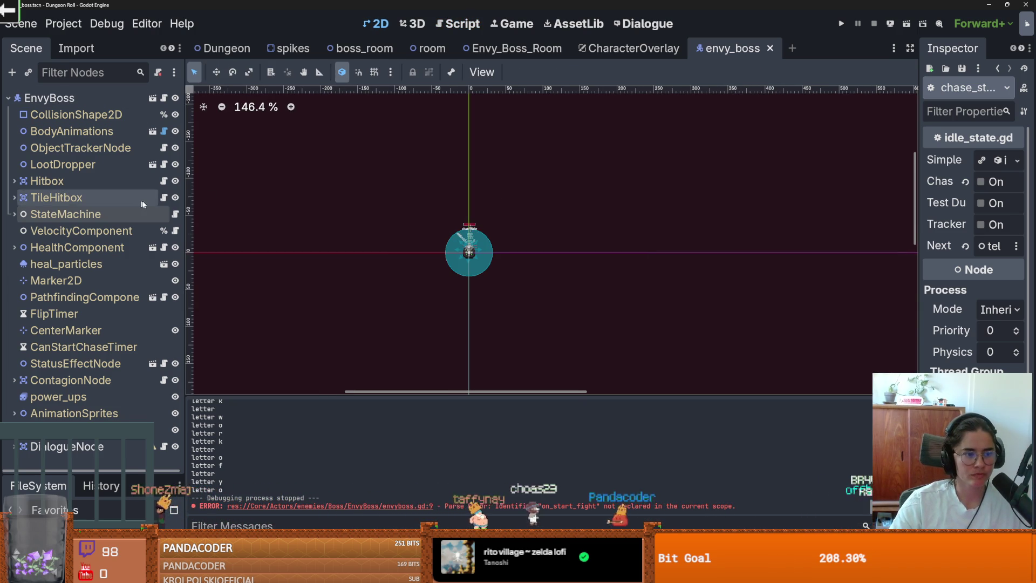
{"action": "left_click", "coordinate": [14, 214]}
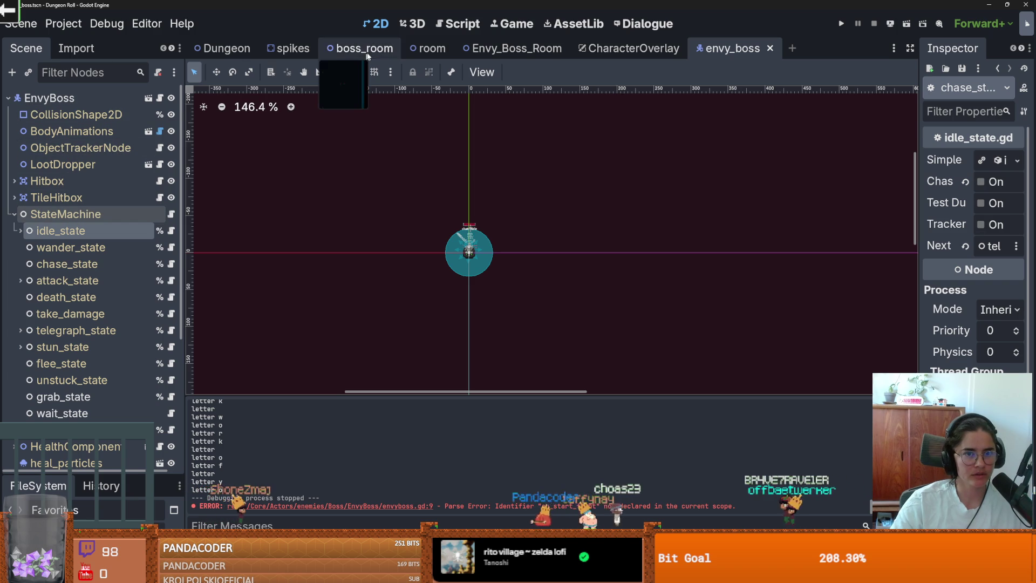
{"action": "left_click", "coordinate": [222, 48]}
{"action": "scroll", "coordinate": [324, 140], "scroll_direction": "up", "scroll_amount": 1}
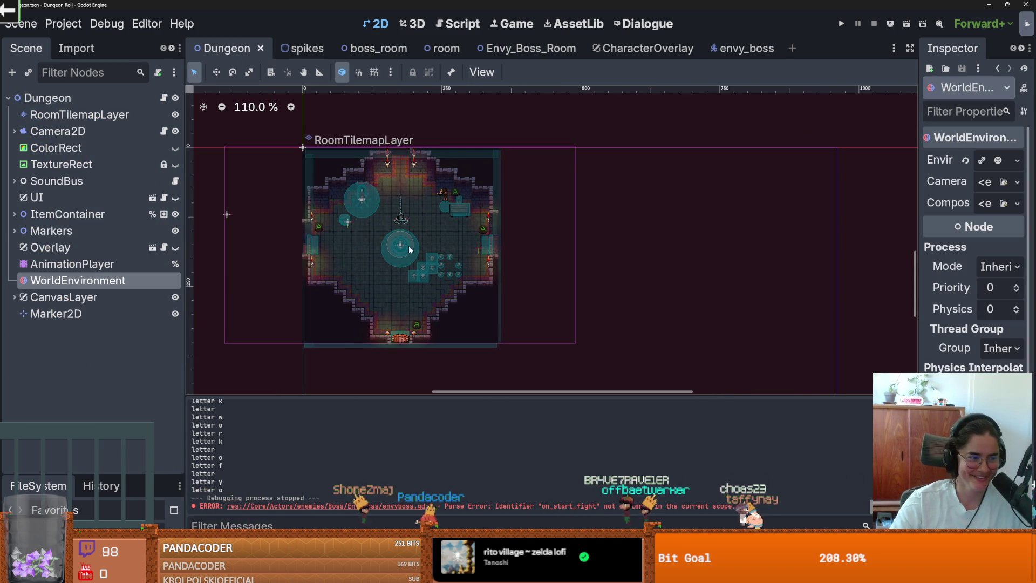
- Check the Envy_Boss_Room scene, then open EnvyBoss and its idle_state.gd script
{"action": "left_click", "coordinate": [548, 50]}
{"action": "scroll", "coordinate": [459, 215], "scroll_direction": "down", "scroll_amount": 1}
{"action": "scroll", "coordinate": [53, 243], "scroll_direction": "up", "scroll_amount": 1}
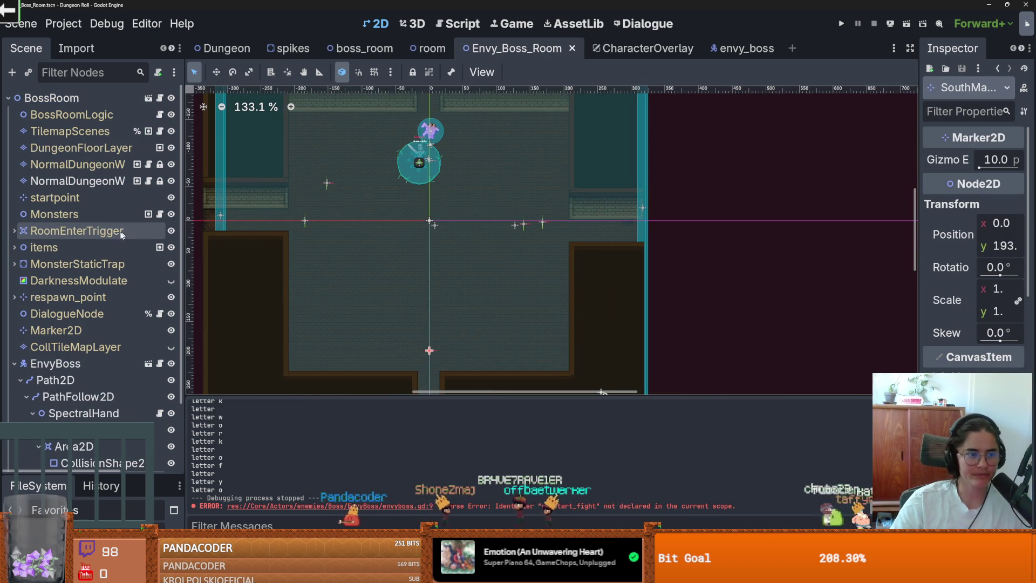
{"action": "scroll", "coordinate": [108, 281], "scroll_direction": "down", "scroll_amount": 4}
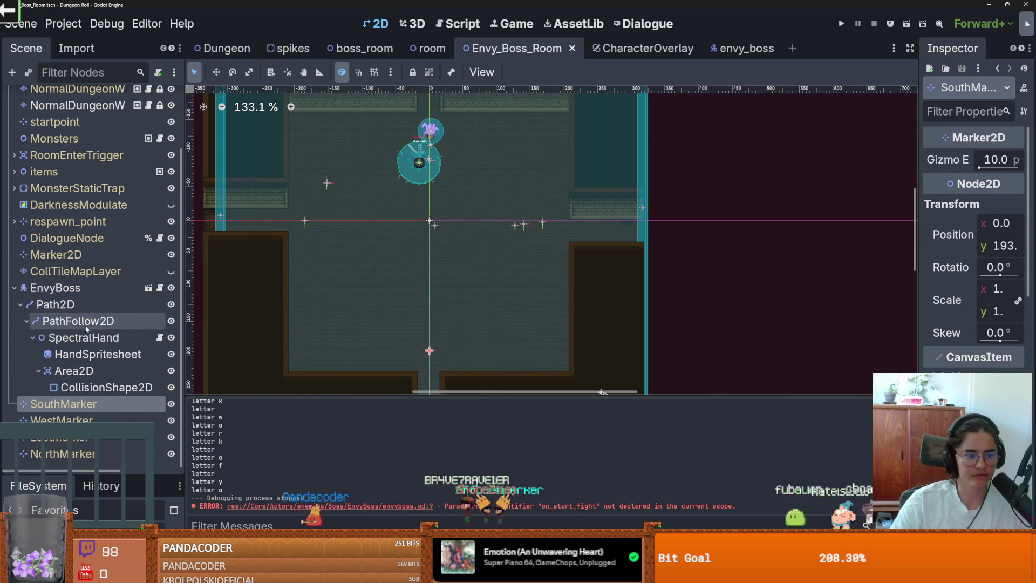
{"action": "left_click", "coordinate": [148, 286]}
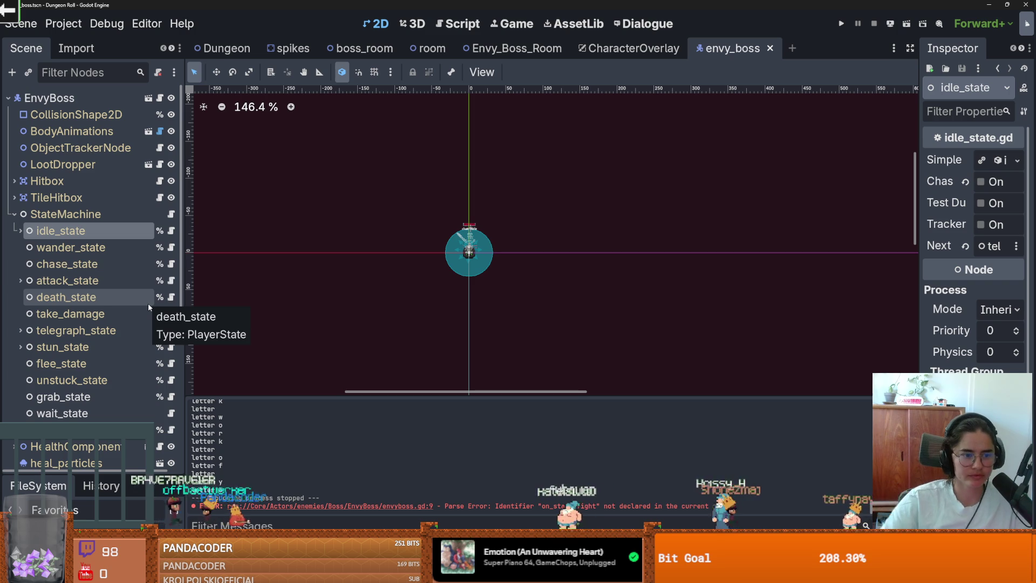
{"action": "scroll", "coordinate": [129, 374], "scroll_direction": "down", "scroll_amount": 2}
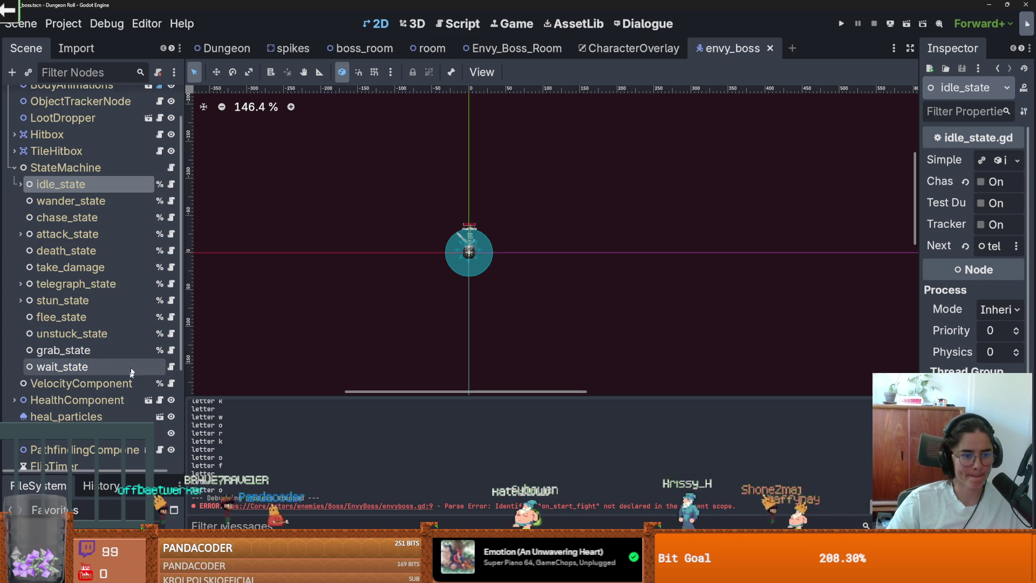
{"action": "left_click", "coordinate": [171, 185]}
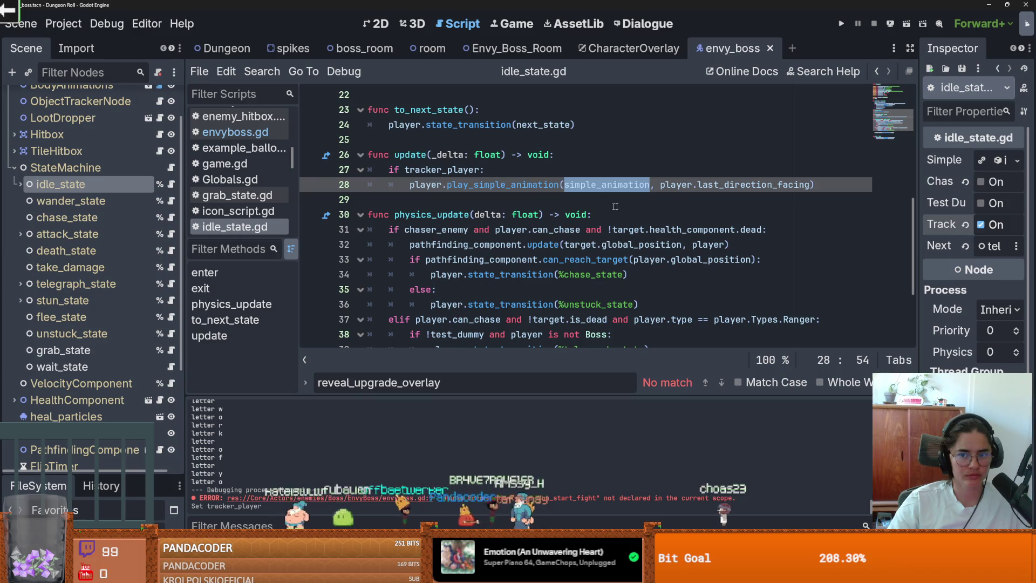
- Insert a new line above the play_simple_animation call in update()
{"action": "double_click", "coordinate": [755, 185]}
{"action": "left_click", "coordinate": [672, 185]}
{"action": "key", "text": "ctrl+shift+Return"}
{"action": "type", "text": "var "}
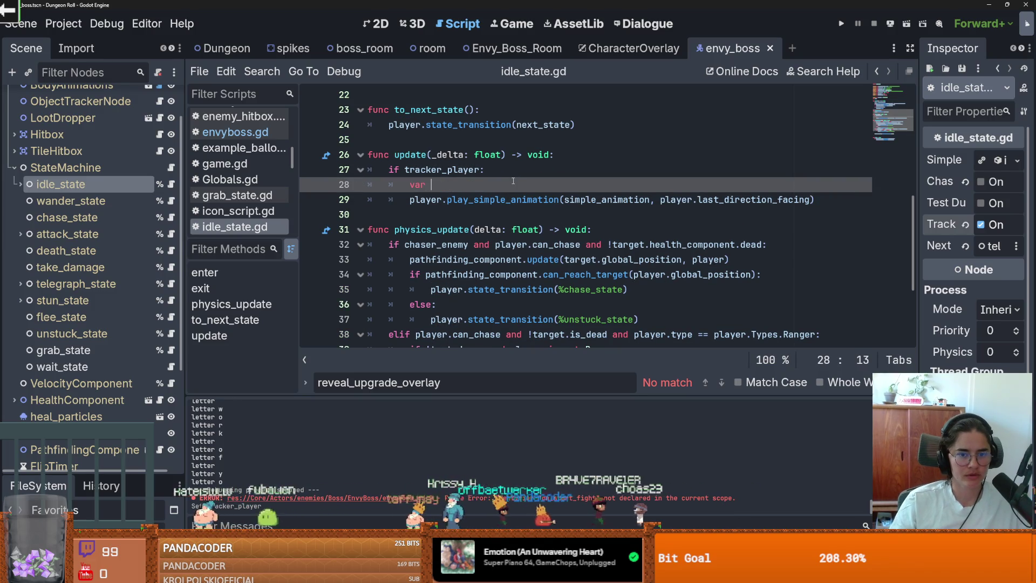
{"action": "type", "text": "player.tar"}
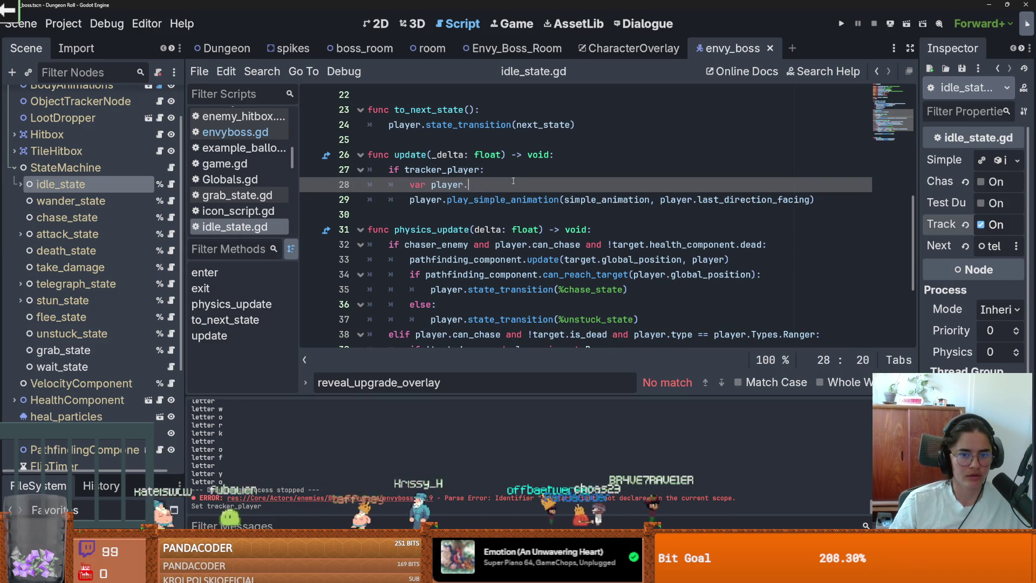
{"action": "key", "text": "BackSpace"}
{"action": "key", "text": "BackSpace"}
{"action": "key", "text": "BackSpace"}
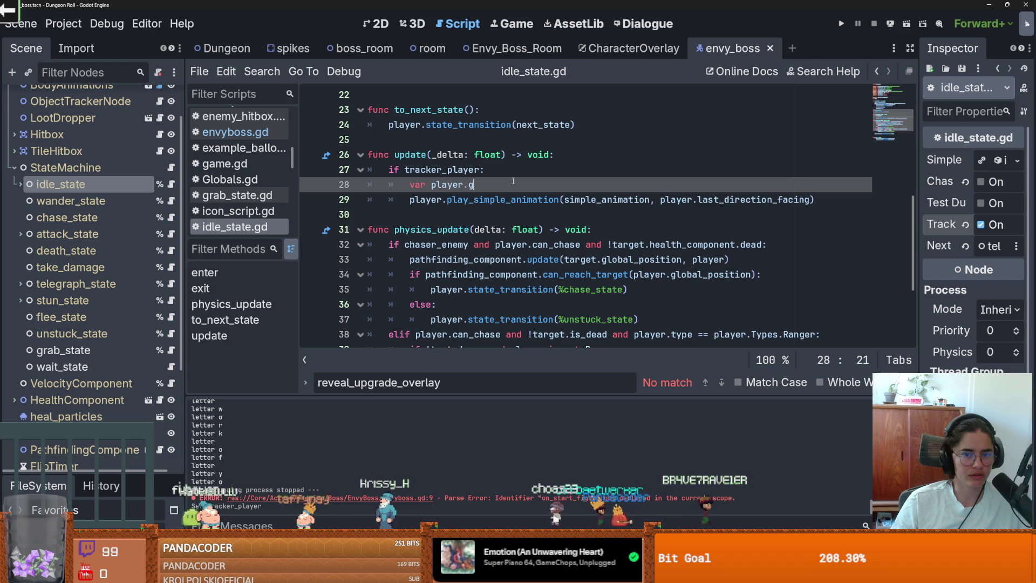
{"action": "key", "text": "BackSpace"}
{"action": "key", "text": "BackSpace"}
{"action": "key", "text": "BackSpace"}
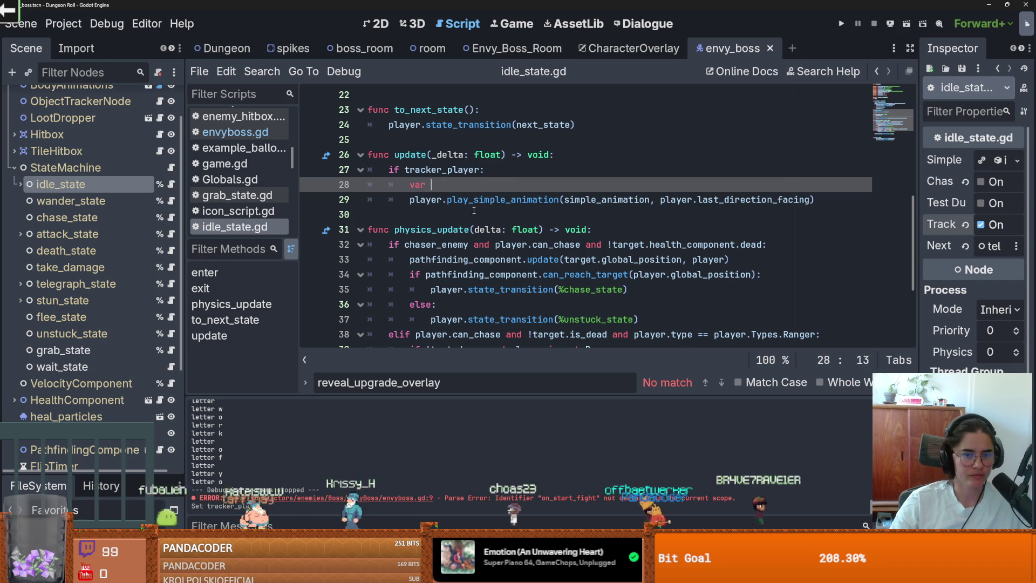
{"action": "type", "text": "var"}
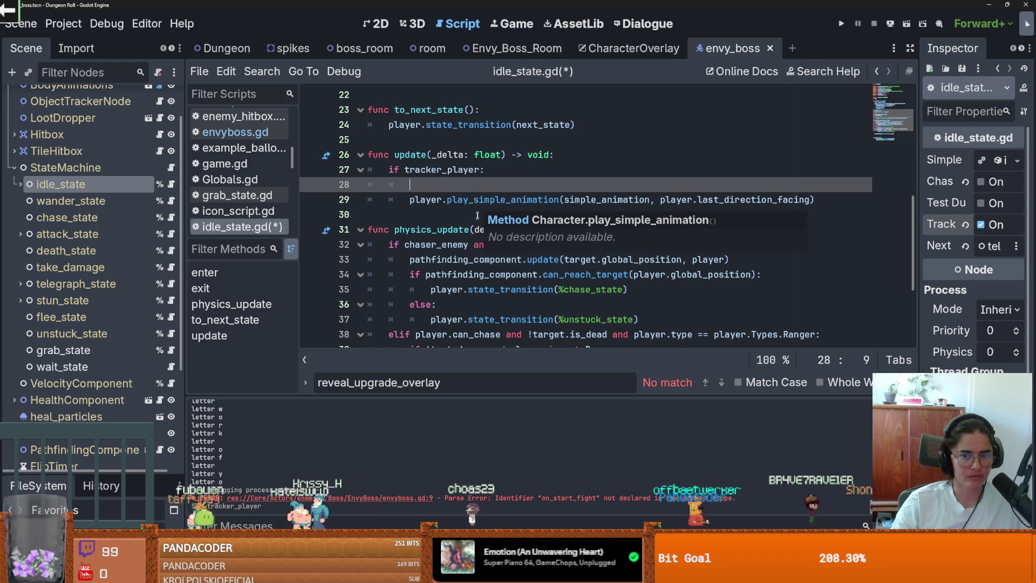
{"action": "type", "text": " target"}
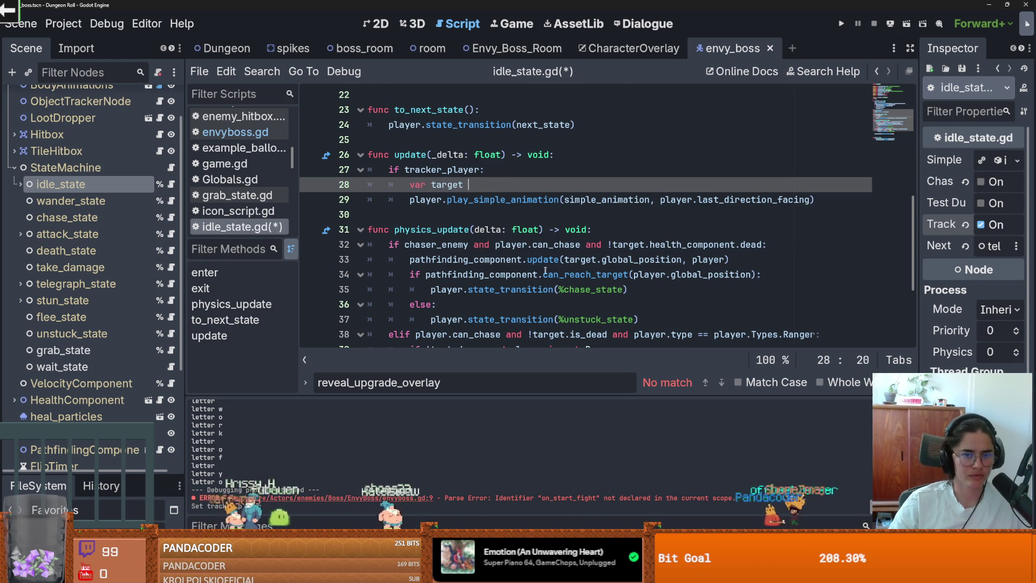
{"action": "scroll", "coordinate": [413, 193], "scroll_direction": "up", "scroll_amount": 4}
{"action": "scroll", "coordinate": [468, 251], "scroll_direction": "down", "scroll_amount": 2}
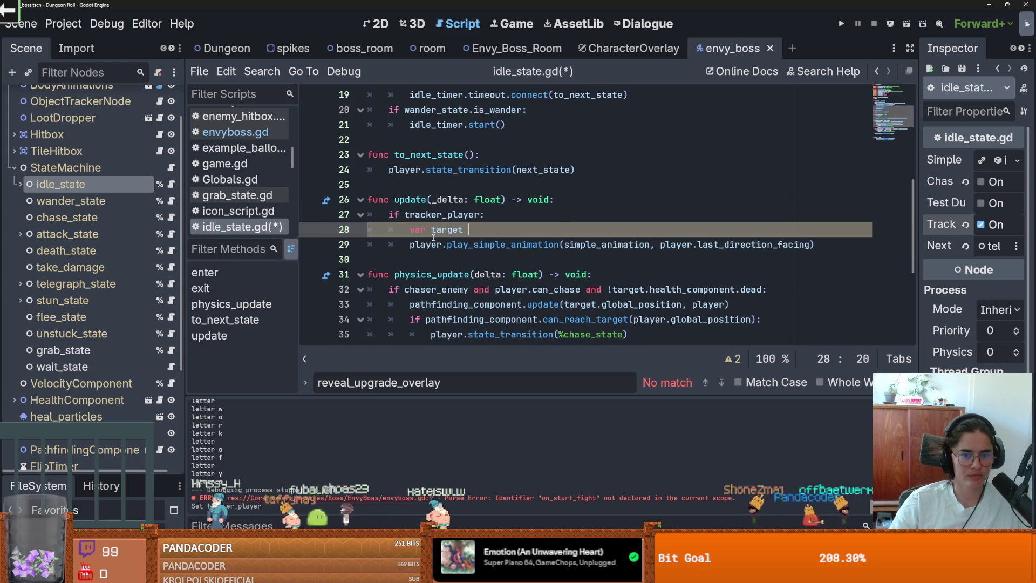
{"action": "scroll", "coordinate": [482, 255], "scroll_direction": "up", "scroll_amount": 1}
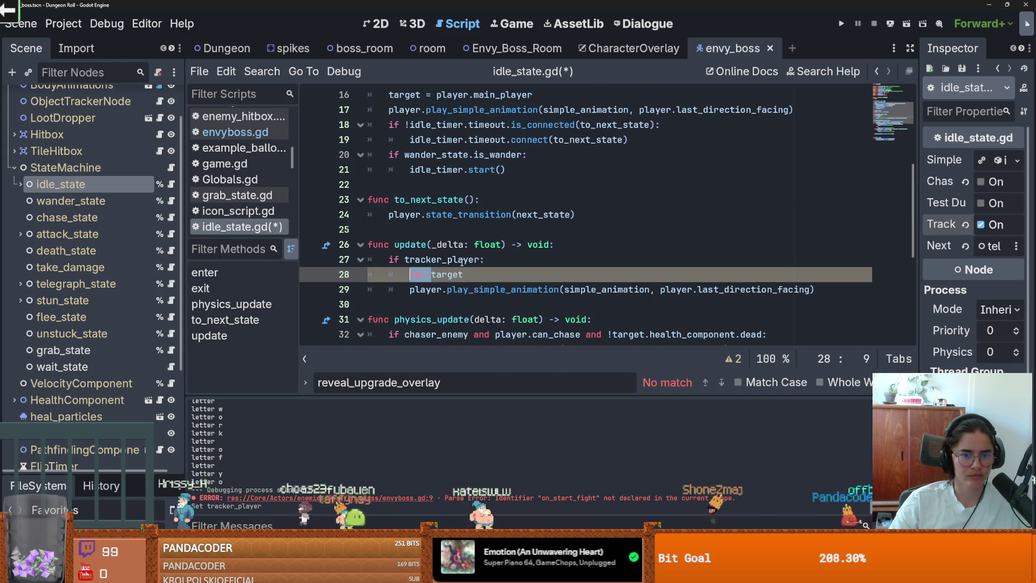
- Write 'if !target:' with 'target = player.get_target()' indented beneath it
{"action": "type", "text": "if t"}
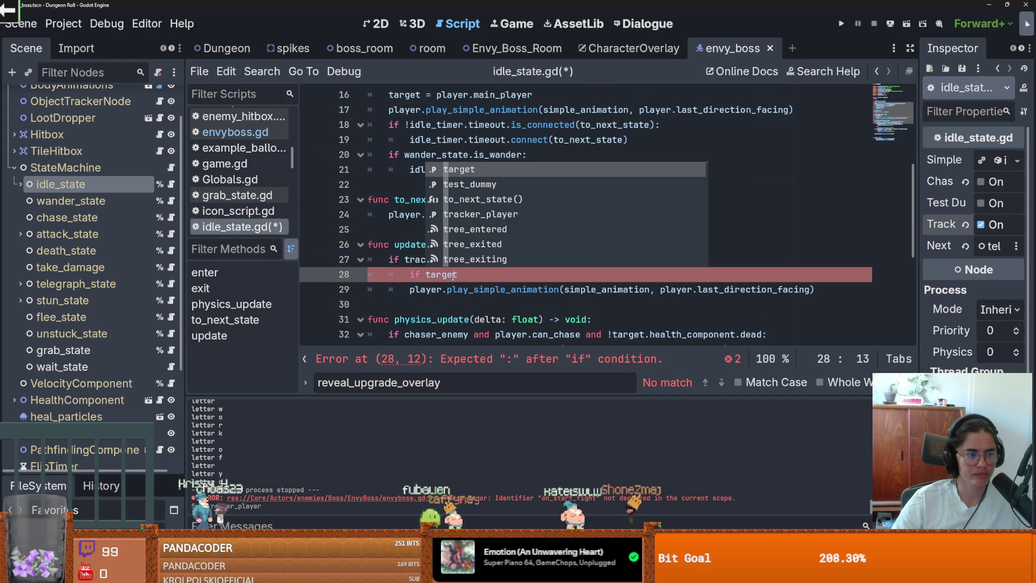
{"action": "left_click", "coordinate": [424, 275]}
{"action": "type", "text": "!"}
{"action": "key", "text": "End"}
{"action": "type", "text": ":"}
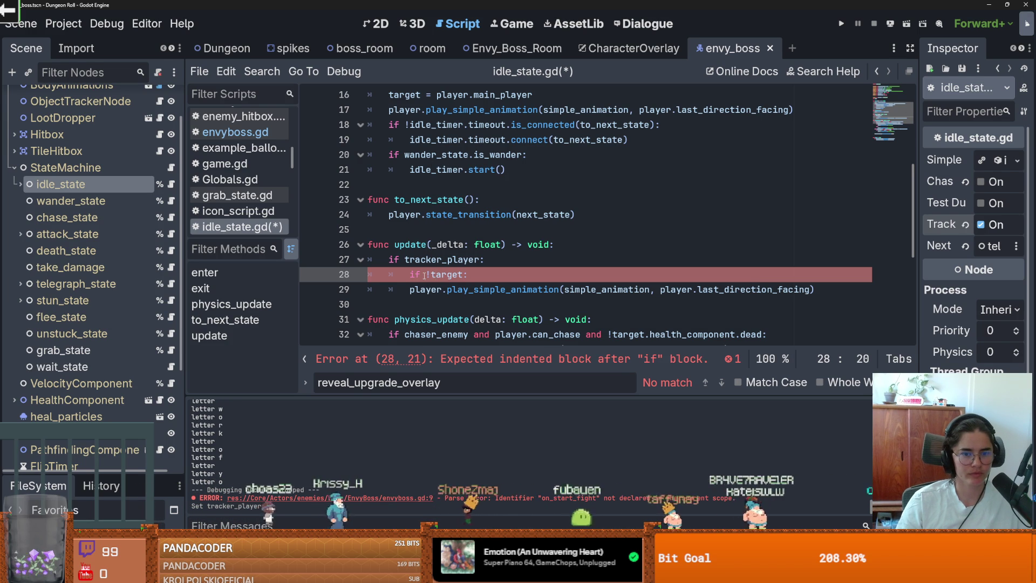
{"action": "key", "text": "Return"}
{"action": "type", "text": "rget"}
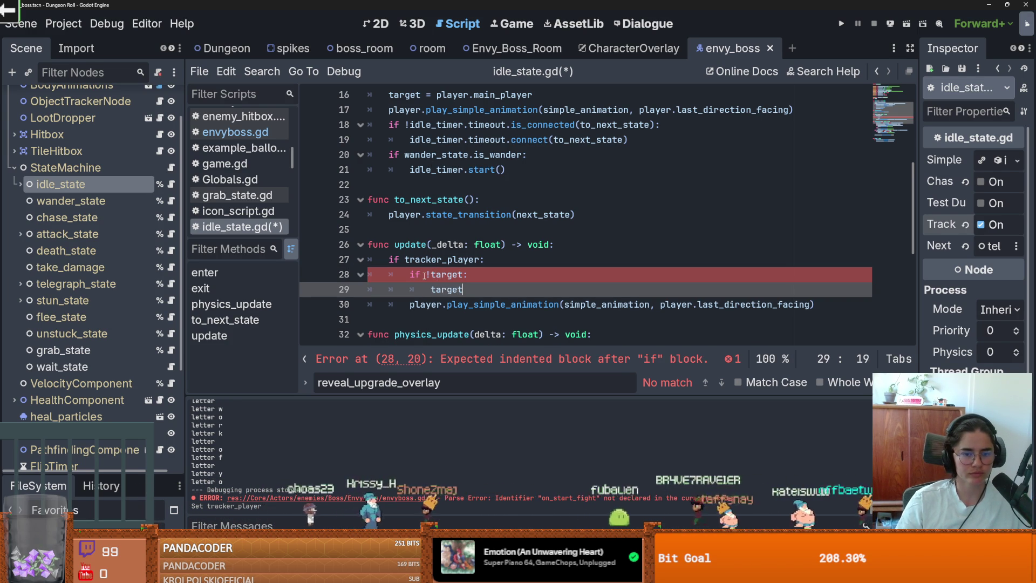
{"action": "type", "text": " = player."}
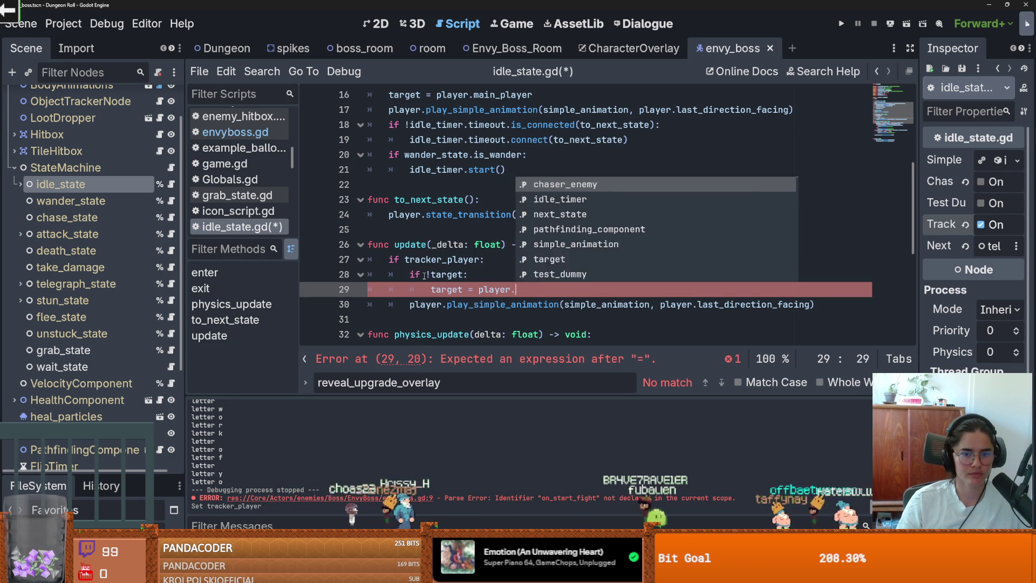
{"action": "type", "text": "get_targe"}
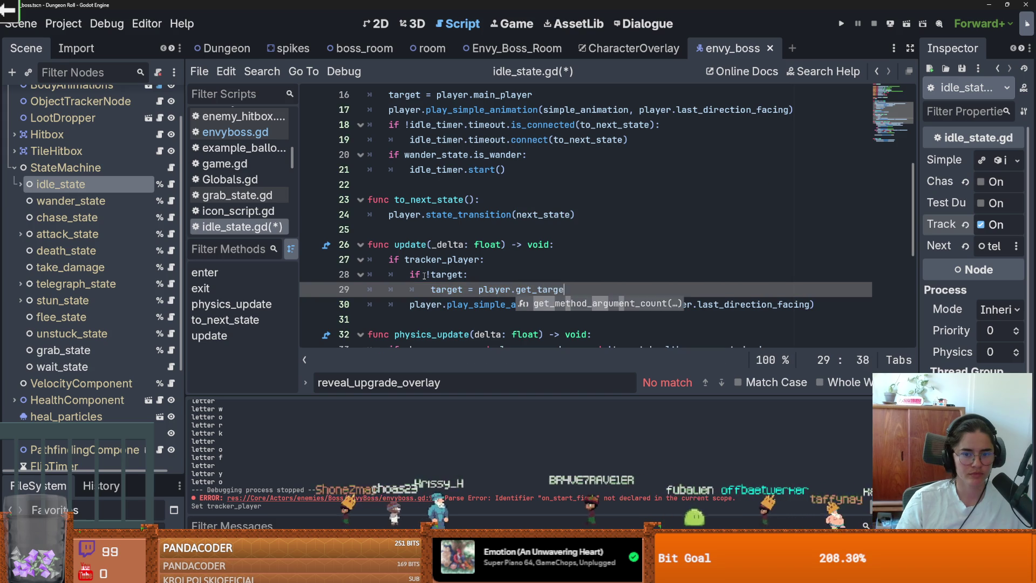
{"action": "type", "text": "t()"}
{"action": "key", "text": "Return"}
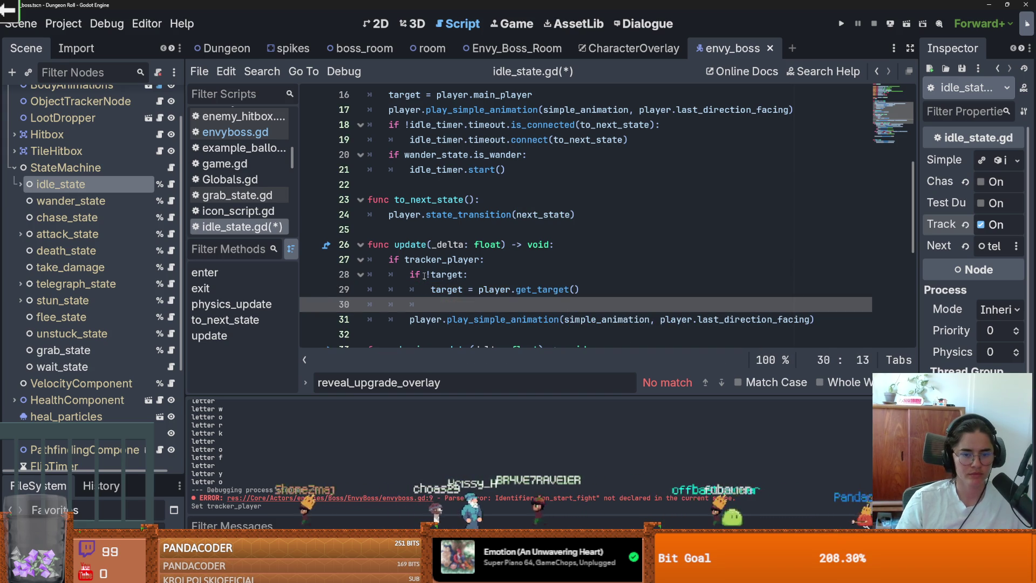
- Add 'var direction = player.global_position.direction_to(target.global_position)' and save the script
{"action": "key", "text": "Left"}
{"action": "type", "text": "var direction = "}
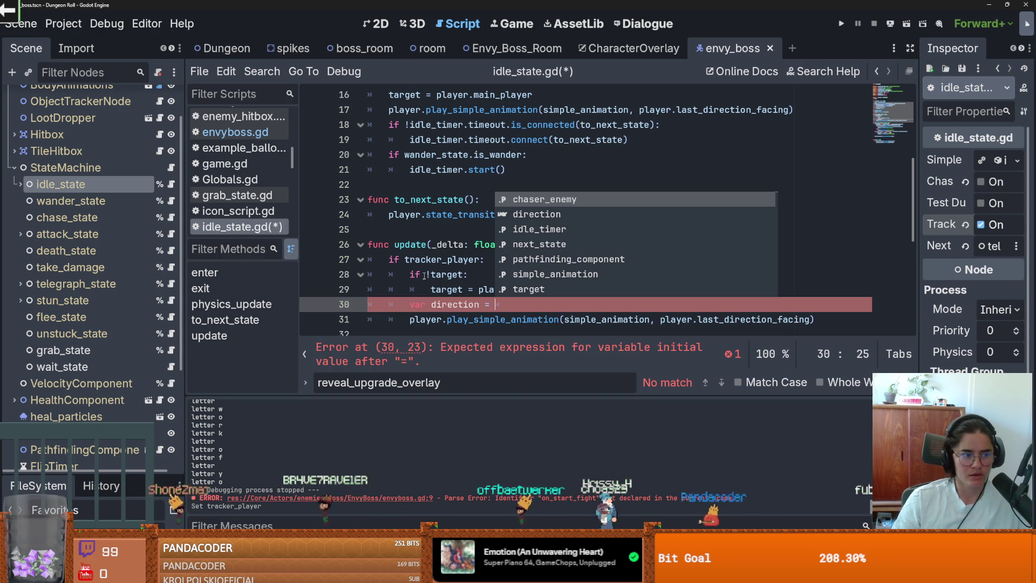
{"action": "type", "text": "player.dire"}
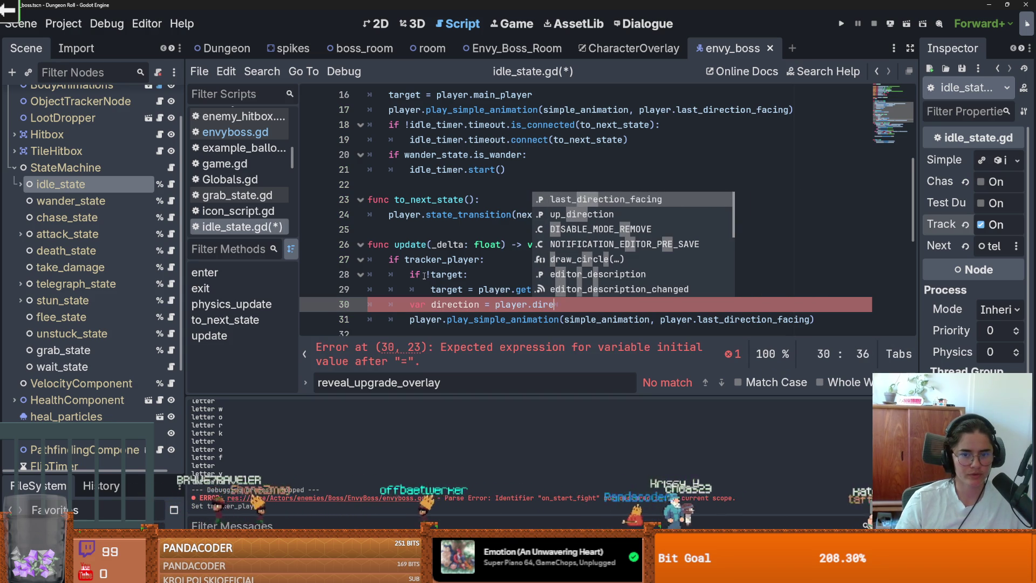
{"action": "key", "text": "BackSpace"}
{"action": "key", "text": "BackSpace"}
{"action": "key", "text": "BackSpace"}
{"action": "type", "text": "glo"}
{"action": "key", "text": "Return"}
{"action": "type", "text": ".dir"}
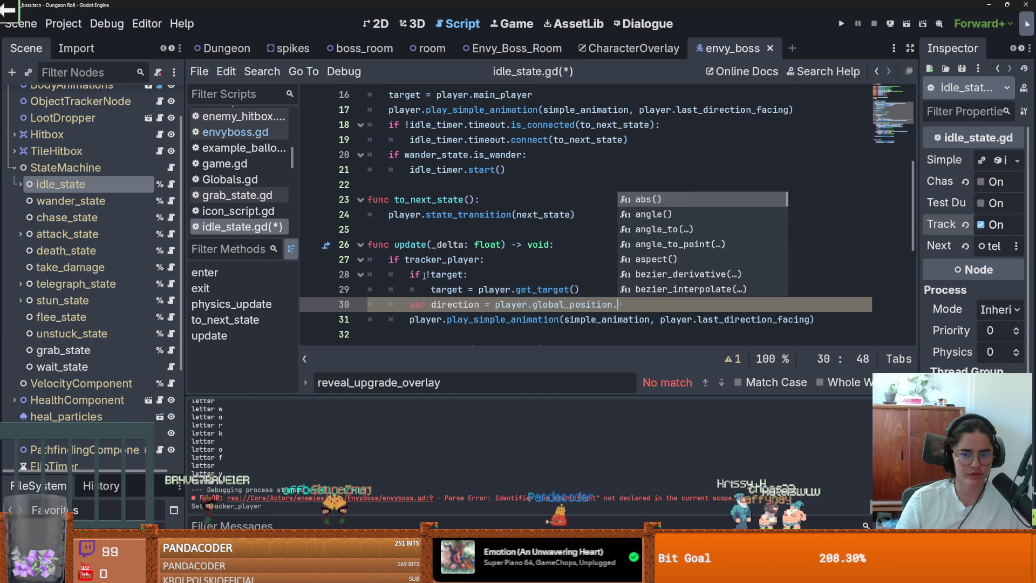
{"action": "key", "text": "Return"}
{"action": "type", "text": "t."}
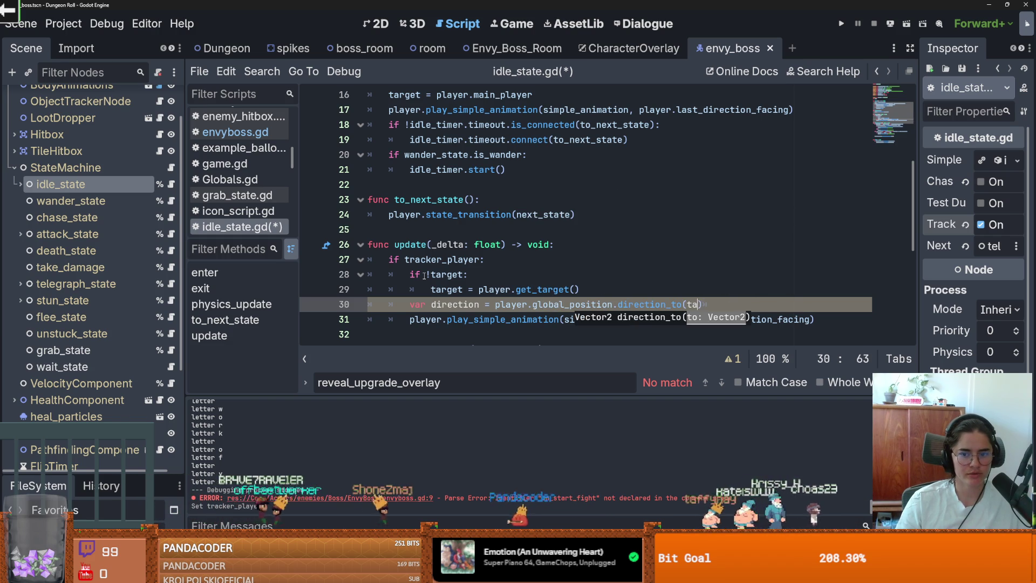
{"action": "type", "text": "global_pos"}
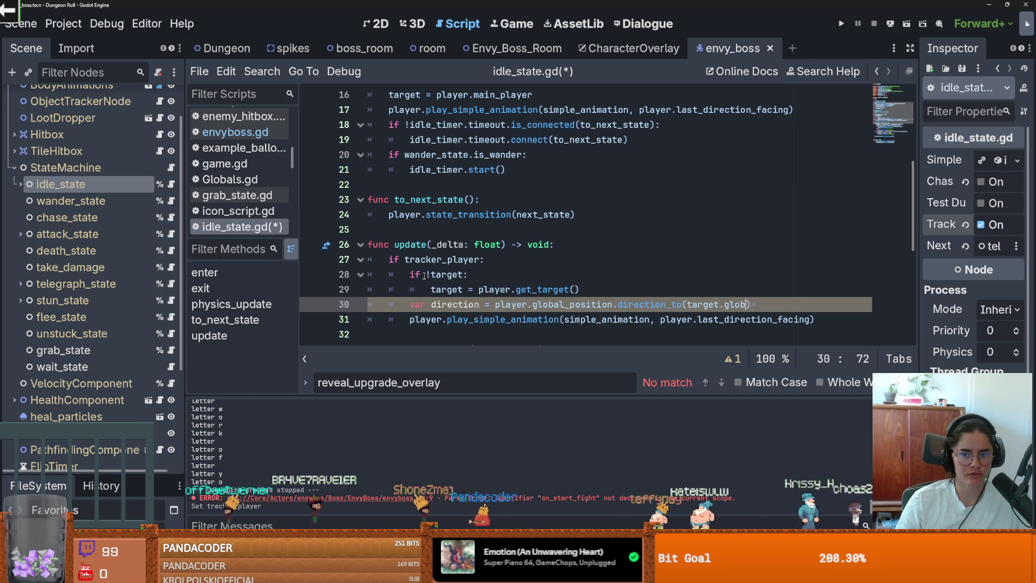
{"action": "type", "text": "ition"}
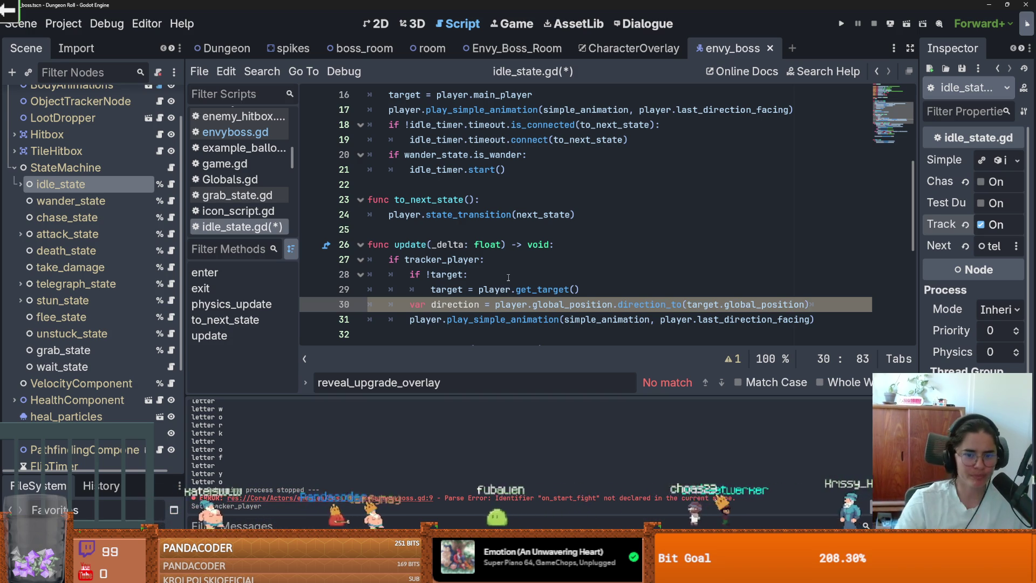
{"action": "key", "text": "ctrl+s"}
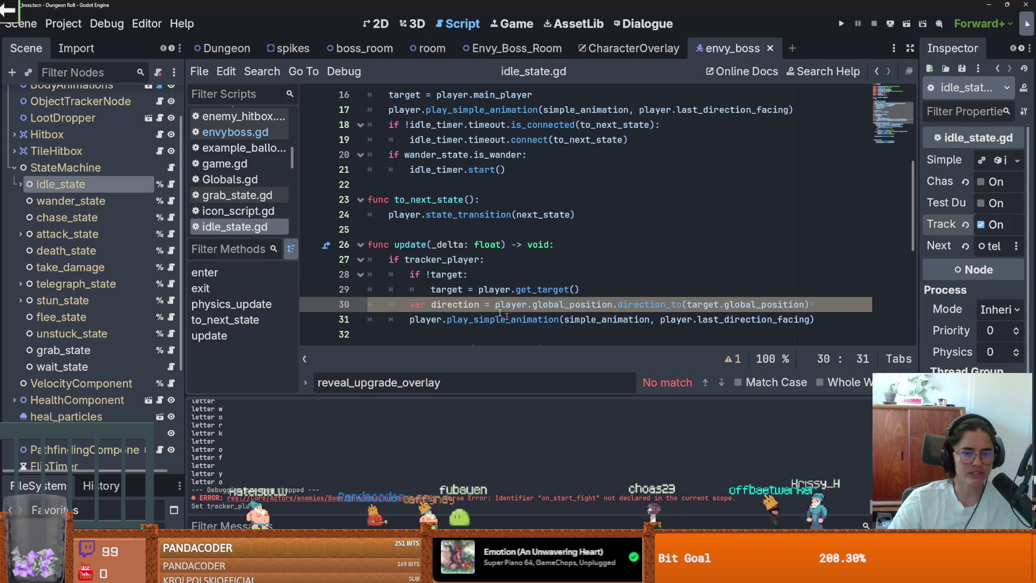
{"action": "key", "text": "ctrl+s"}
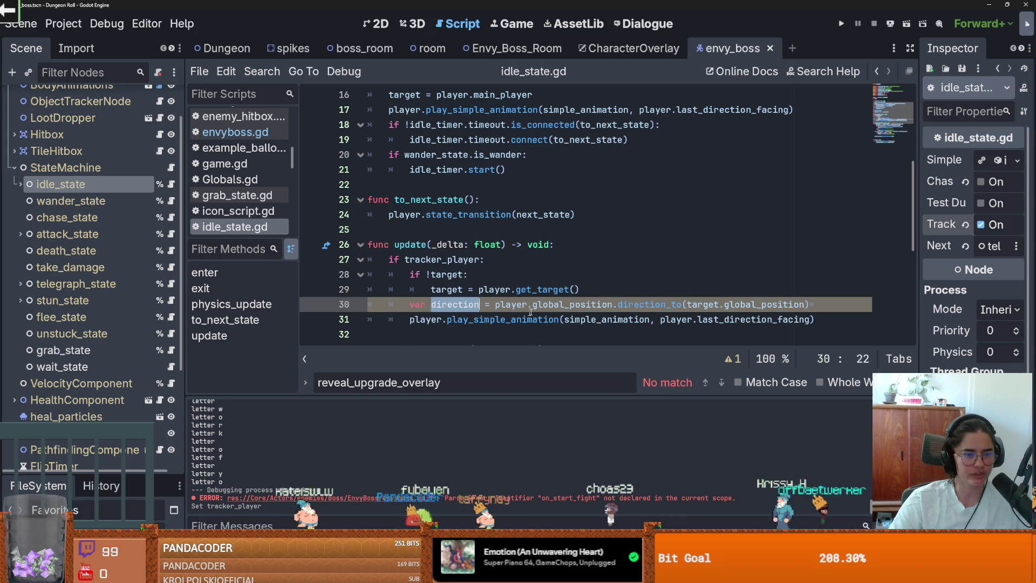
- Replace player.last_direction_facing with direction in play_simple_animation, save, and run the project
{"action": "left_click", "coordinate": [526, 305]}
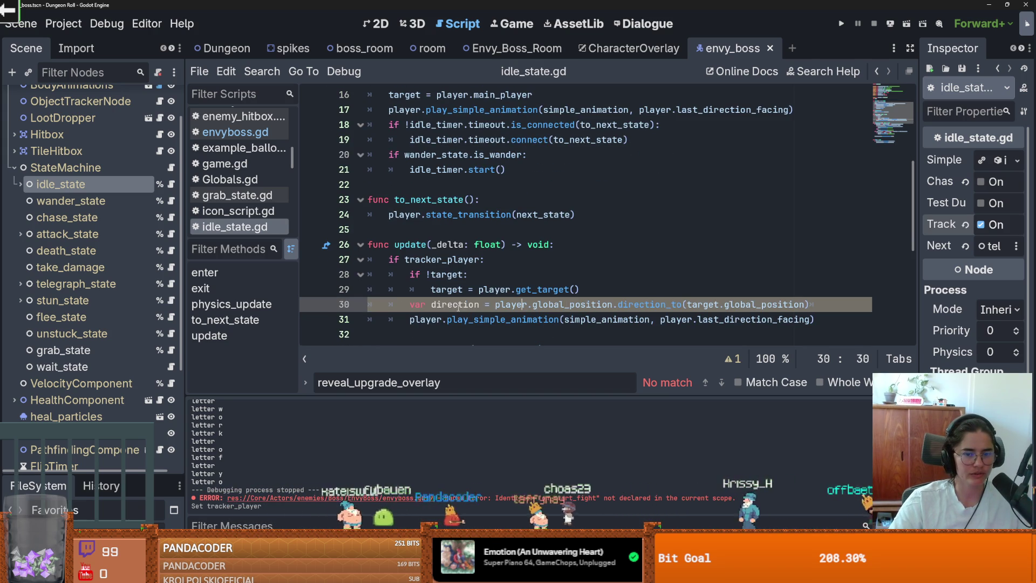
{"action": "left_click_drag", "start_coordinate": [809, 319], "coordinate": [660, 320]}
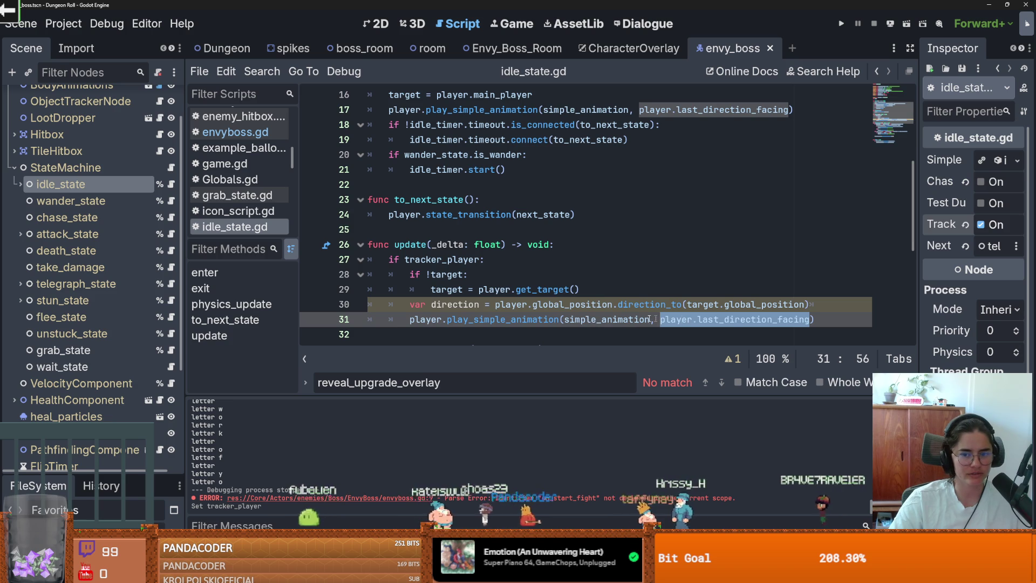
{"action": "type", "text": "direction"}
{"action": "key", "text": "ctrl+s"}
{"action": "left_click", "coordinate": [656, 279]}
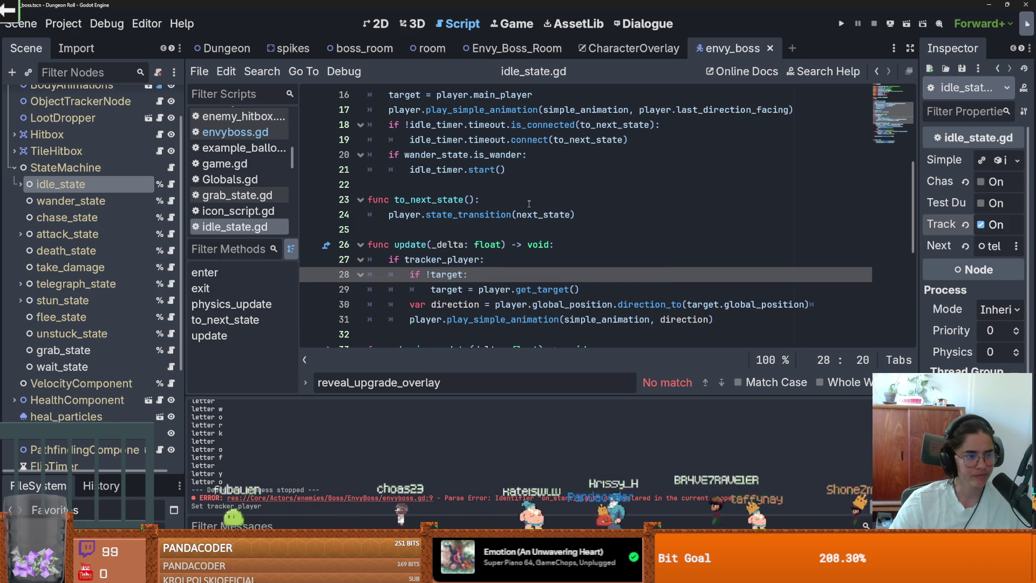
{"action": "scroll", "coordinate": [593, 216], "scroll_direction": "down", "scroll_amount": 2}
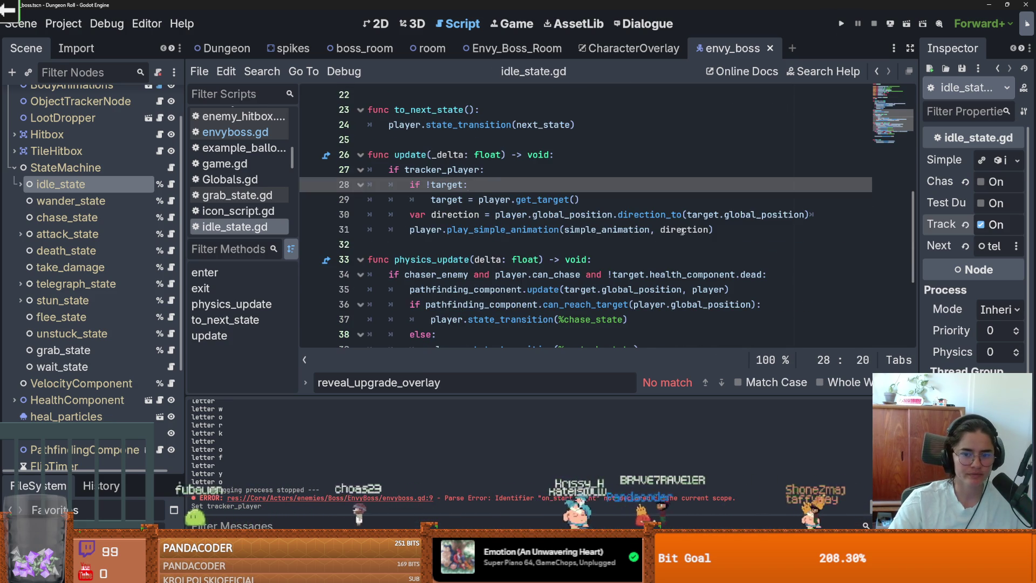
{"action": "left_click", "coordinate": [684, 229]}
{"action": "left_click", "coordinate": [593, 199]}
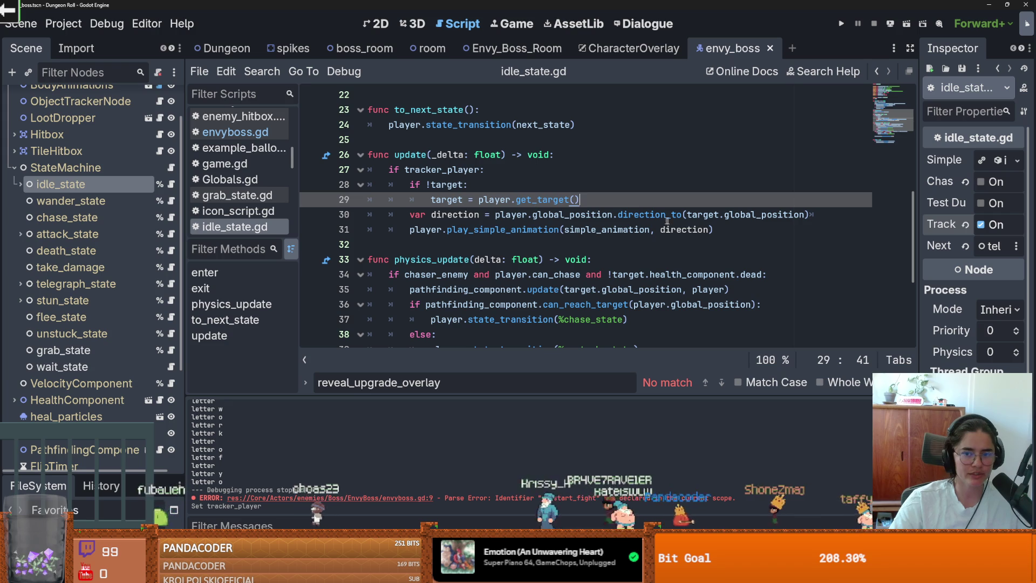
{"action": "left_click", "coordinate": [838, 30]}
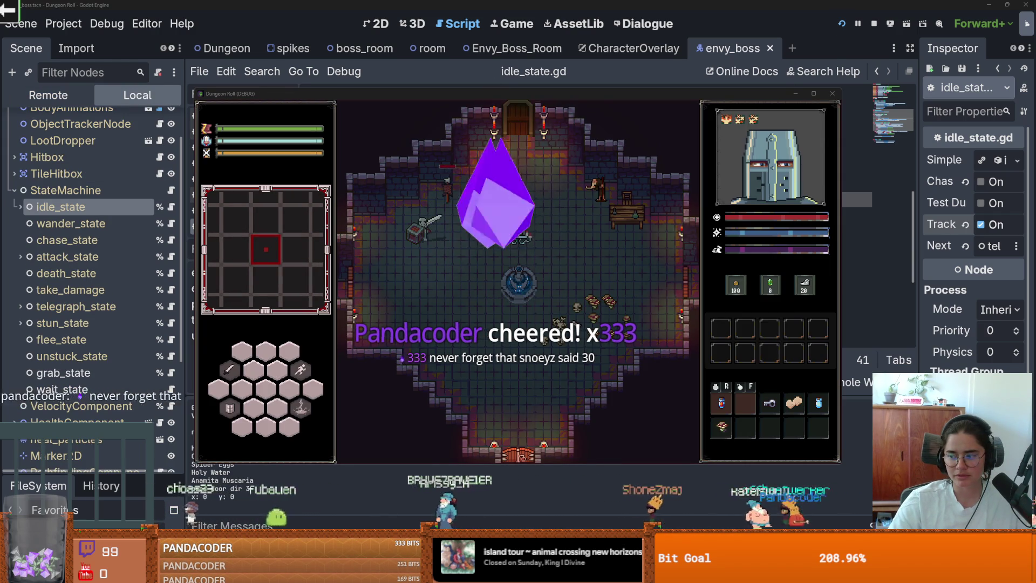
- Swing the sword at enemies and walk around collecting the dropped coins
{"action": "left_click", "coordinate": [559, 293]}
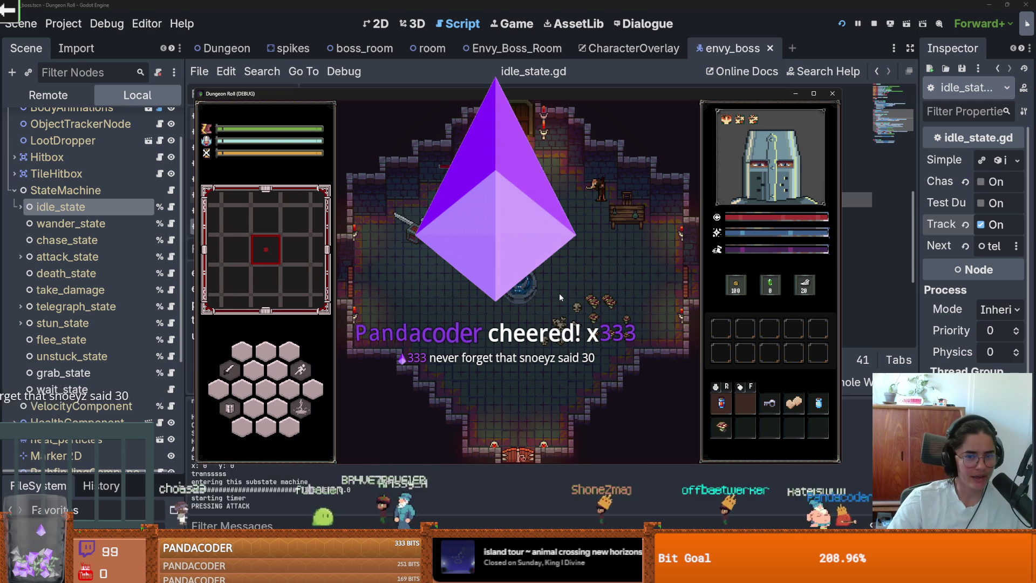
{"action": "left_click", "coordinate": [346, 233]}
{"action": "left_click", "coordinate": [346, 232]}
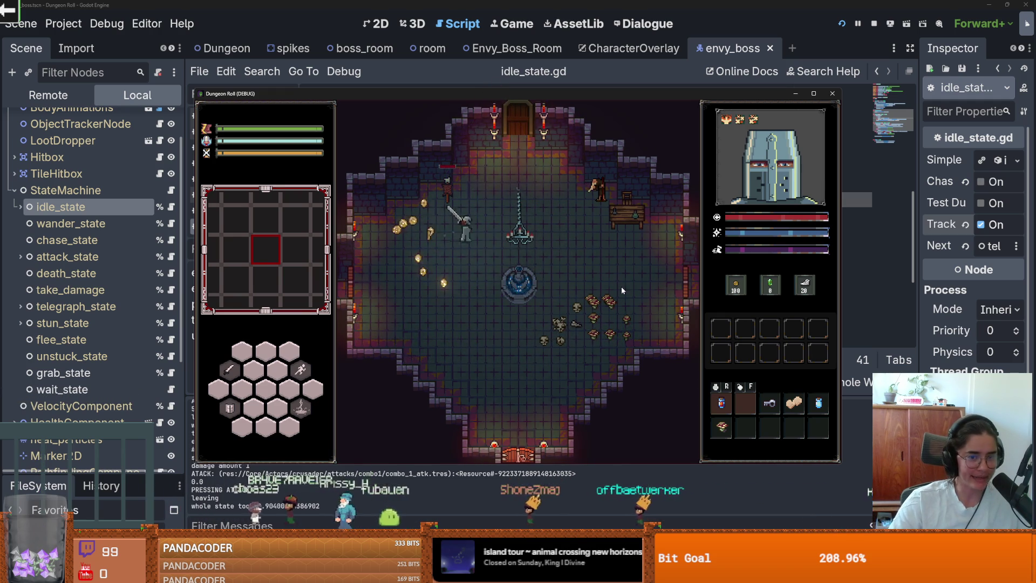
{"action": "key", "text": "s"}
{"action": "key", "text": "d"}
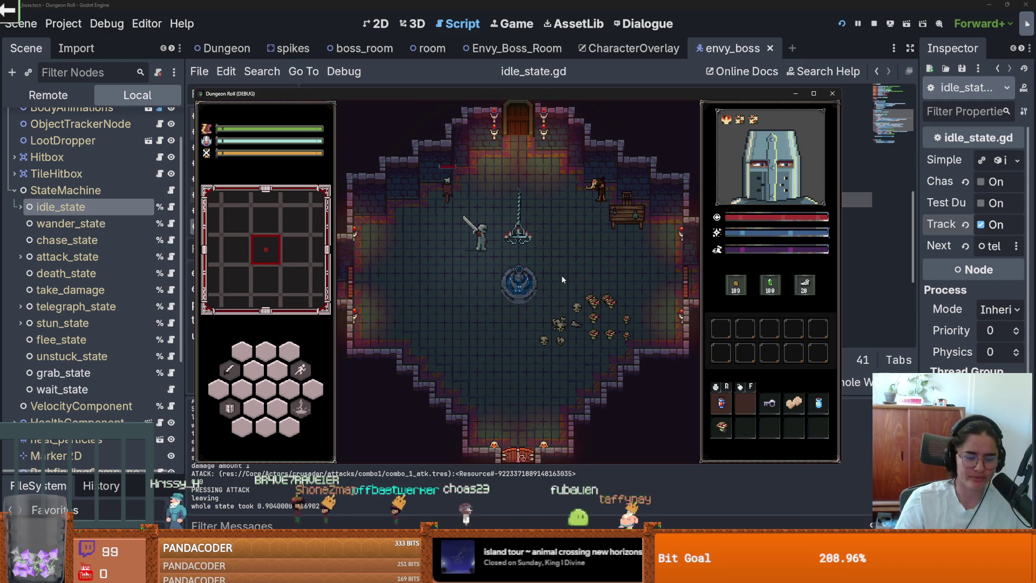
- Run tp_to_before_boss from the in-game console and walk into the boss room
{"action": "key", "text": "grave"}
{"action": "key", "text": "Up"}
{"action": "key", "text": "Return"}
{"action": "key", "text": "grave"}
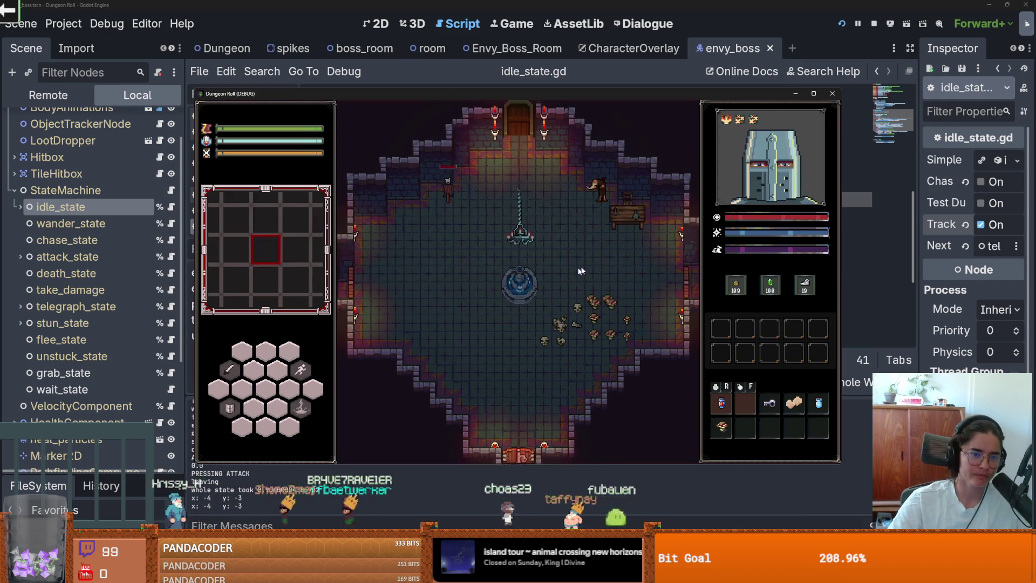
{"action": "key", "text": "a"}
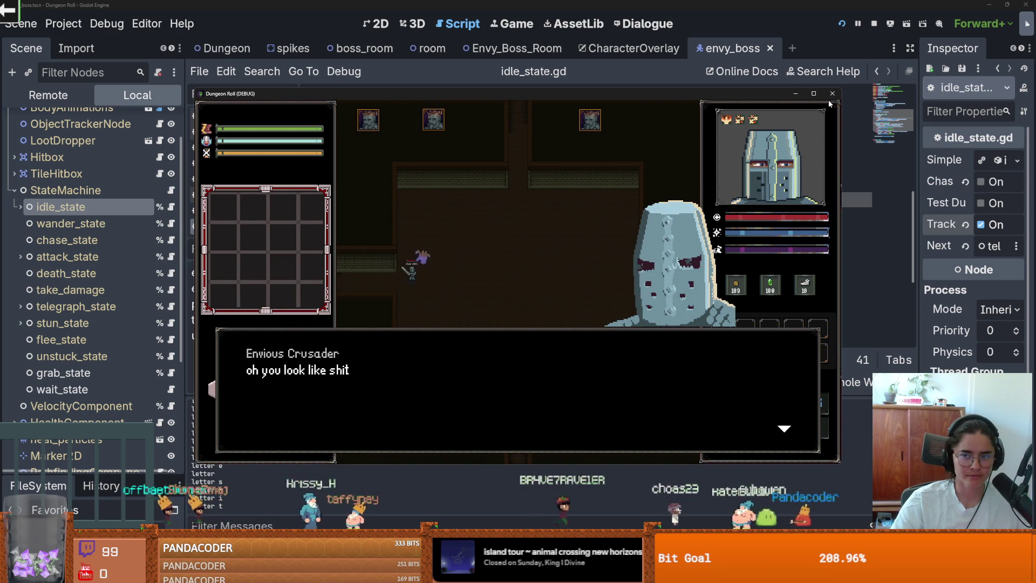
- Advance three Envious Crusader dialogue lines, maximize and restore the game window, then close it
{"action": "left_click", "coordinate": [706, 190]}
{"action": "left_click", "coordinate": [706, 190]}
{"action": "left_click", "coordinate": [705, 190]}
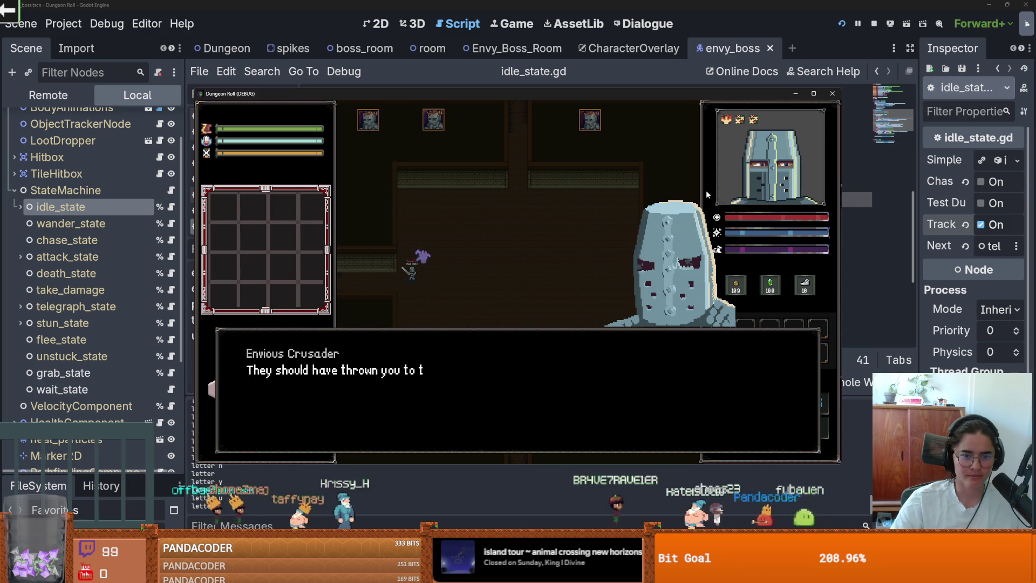
{"action": "left_click", "coordinate": [811, 93]}
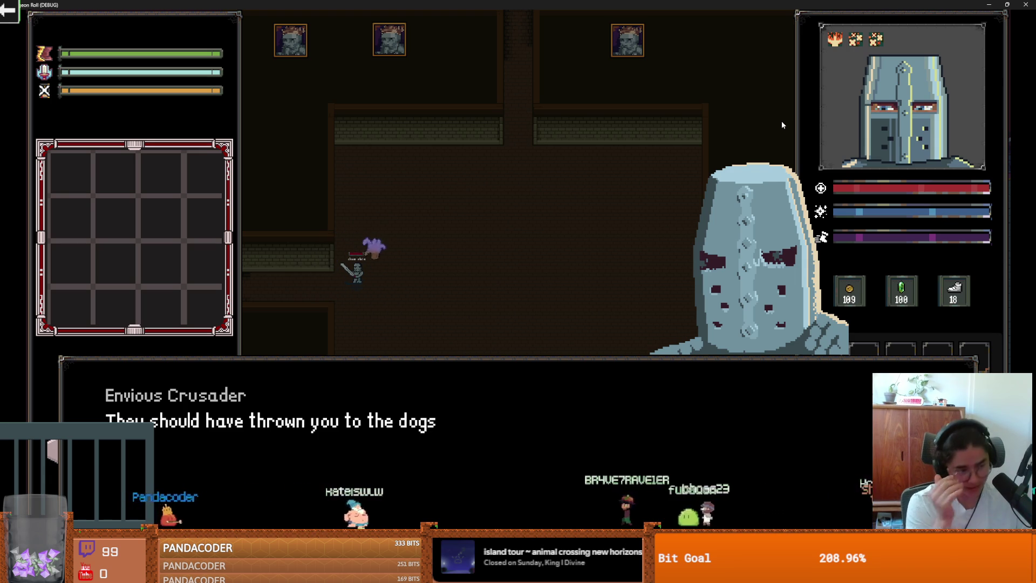
{"action": "double_click", "coordinate": [683, 4]}
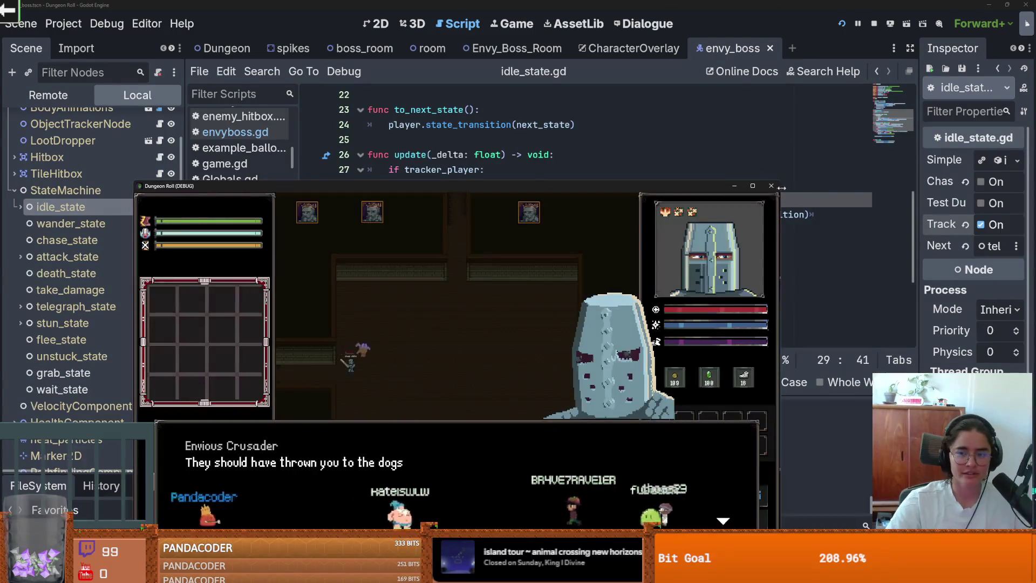
{"action": "left_click", "coordinate": [771, 185]}
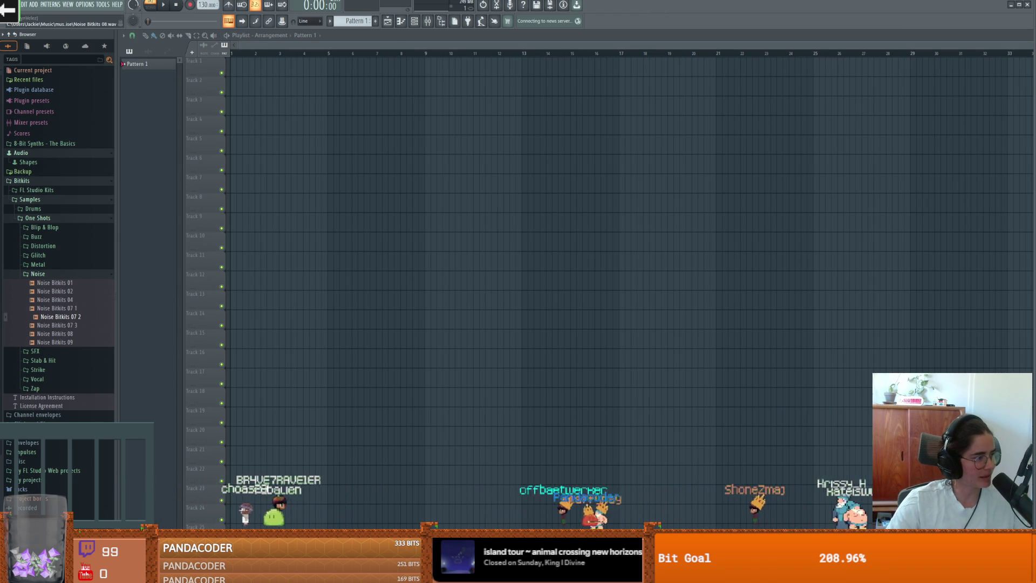
- Choose CABLE Input (VB-Audio Virtual Cable) as the audio device in Audio settings and close them
{"action": "left_click", "coordinate": [94, 6]}
{"action": "left_click", "coordinate": [98, 28]}
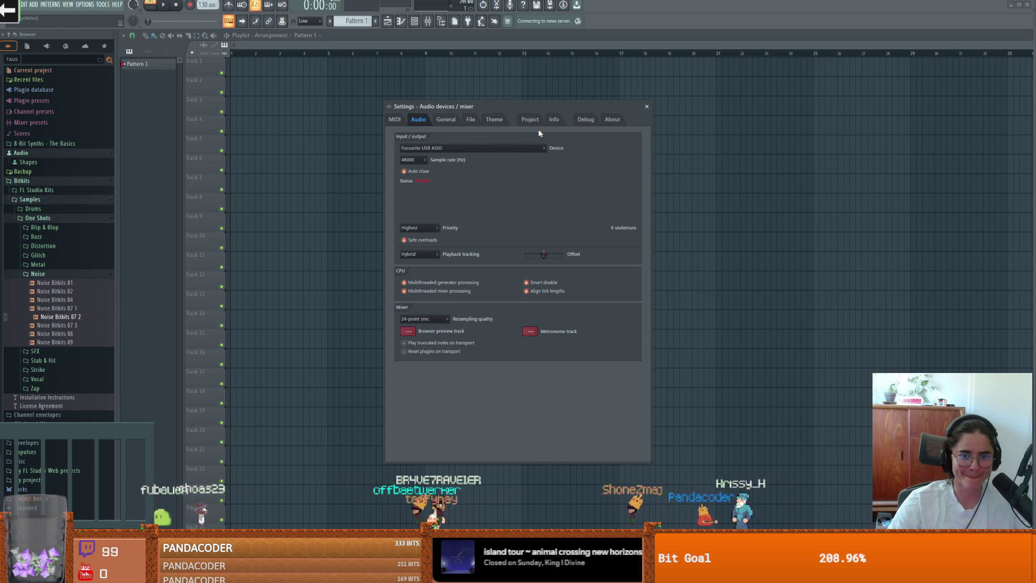
{"action": "left_click", "coordinate": [464, 148]}
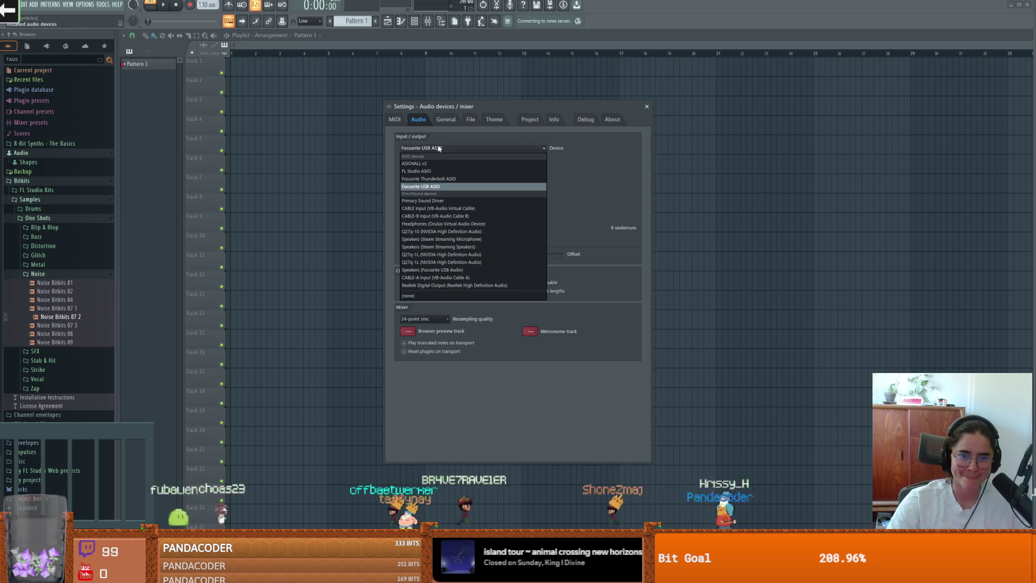
{"action": "left_click", "coordinate": [450, 208]}
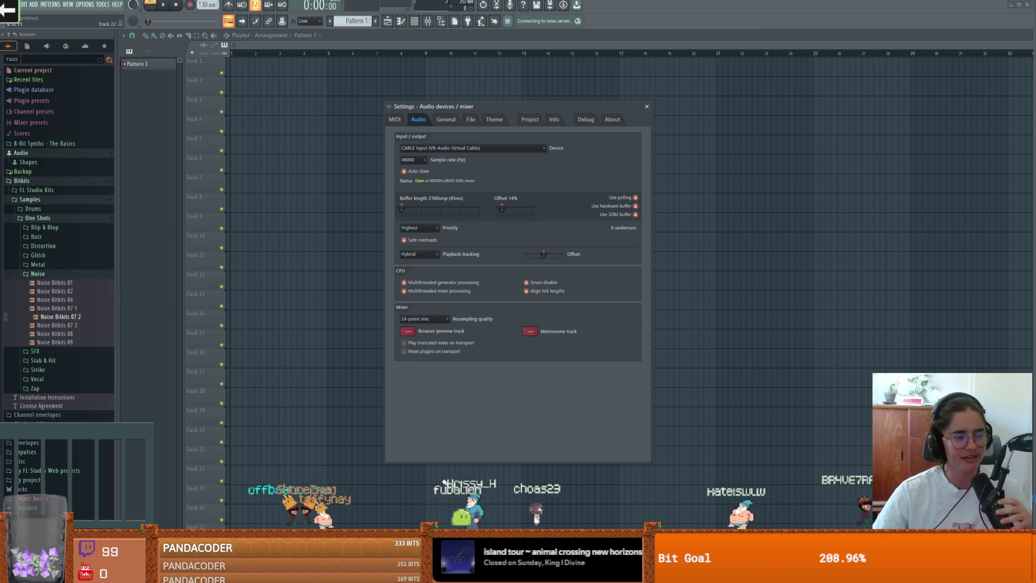
{"action": "left_click", "coordinate": [647, 108]}
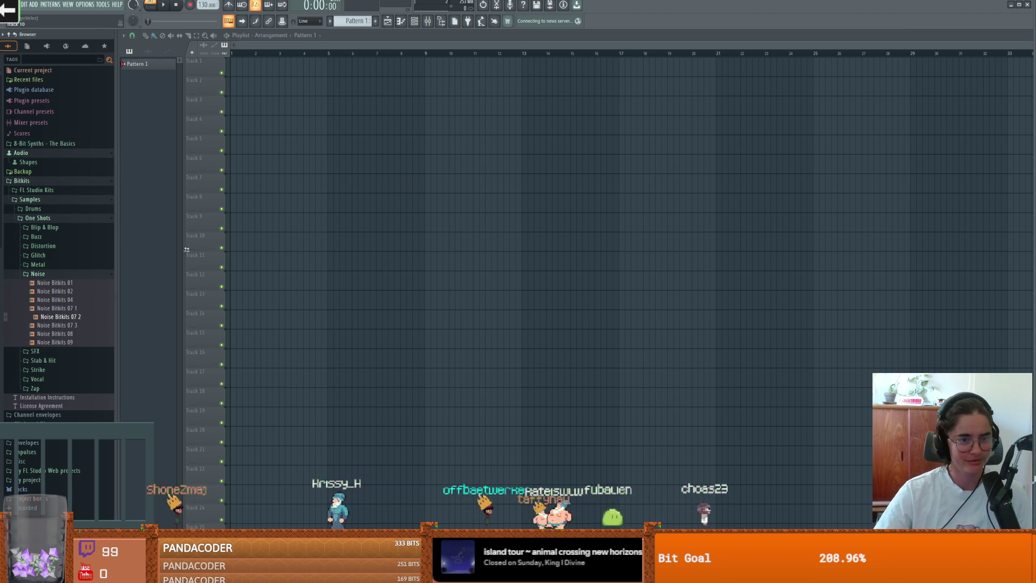
{"action": "left_click", "coordinate": [38, 274]}
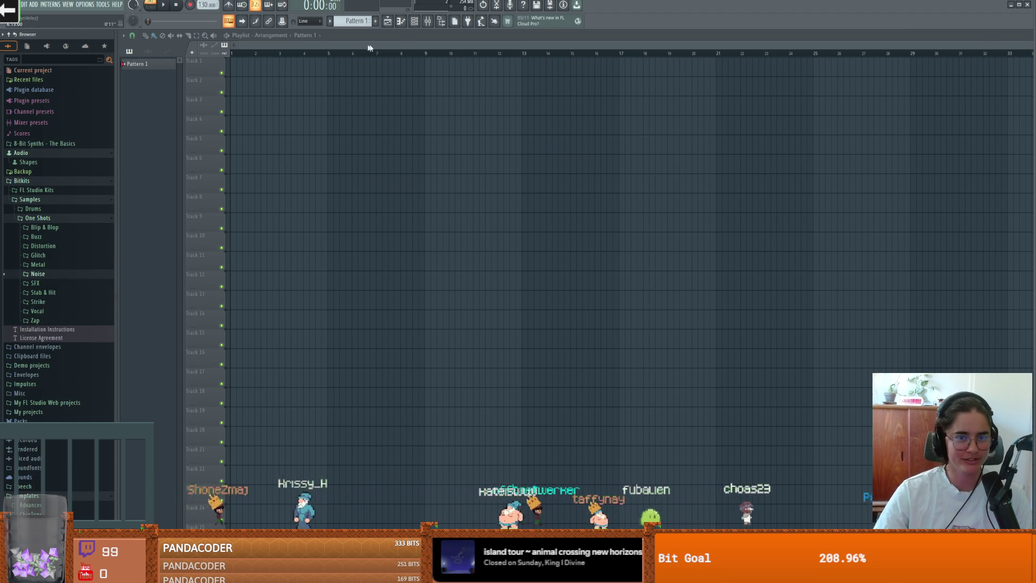
- Search the browser for 'piano' and drag Piano V2 into the Channel rack, closing its plugin window
{"action": "left_click", "coordinate": [400, 21]}
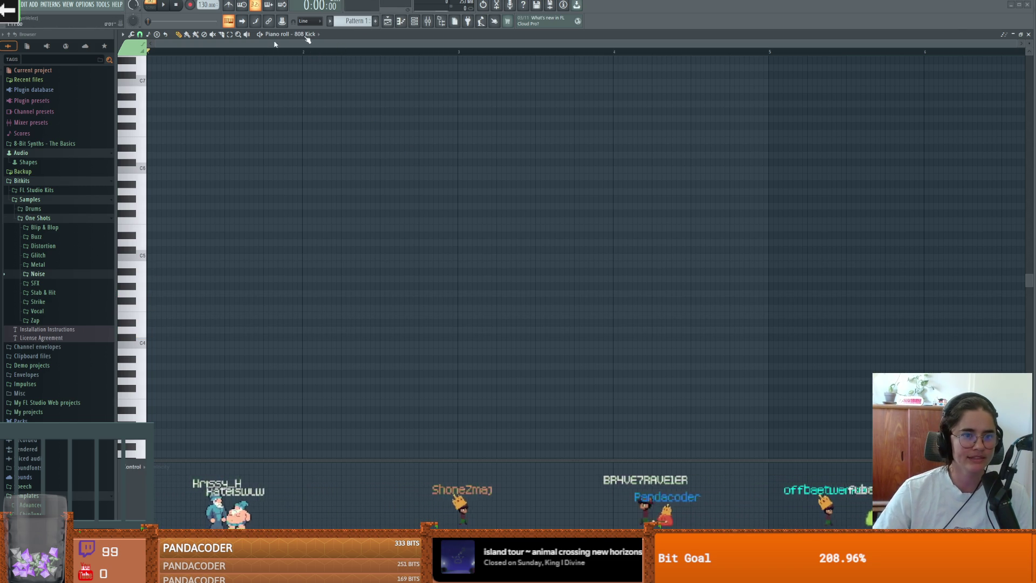
{"action": "left_click", "coordinate": [415, 22]}
{"action": "type", "text": "piano"}
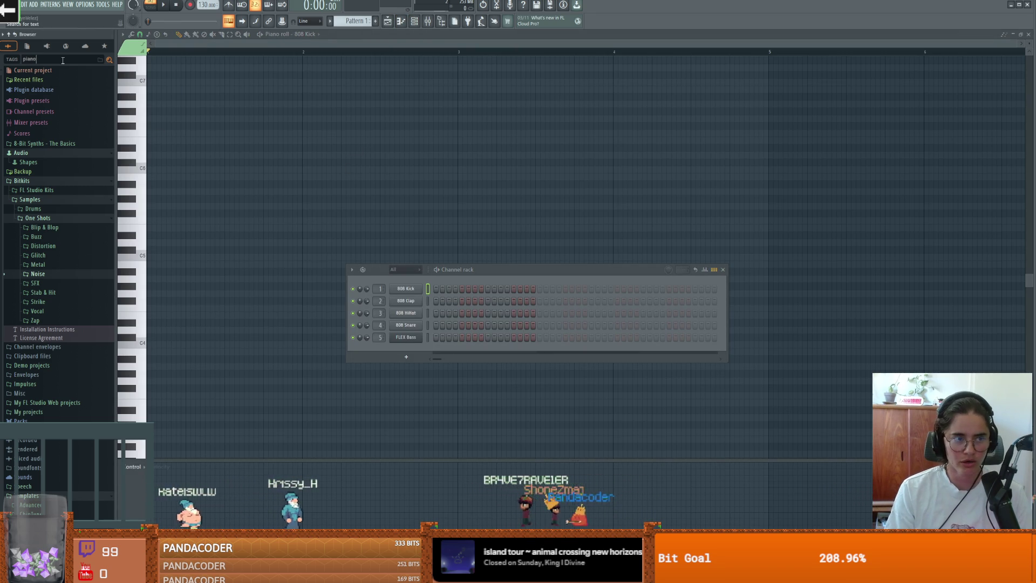
{"action": "key", "text": "Return"}
{"action": "scroll", "coordinate": [69, 291], "scroll_direction": "down", "scroll_amount": 10}
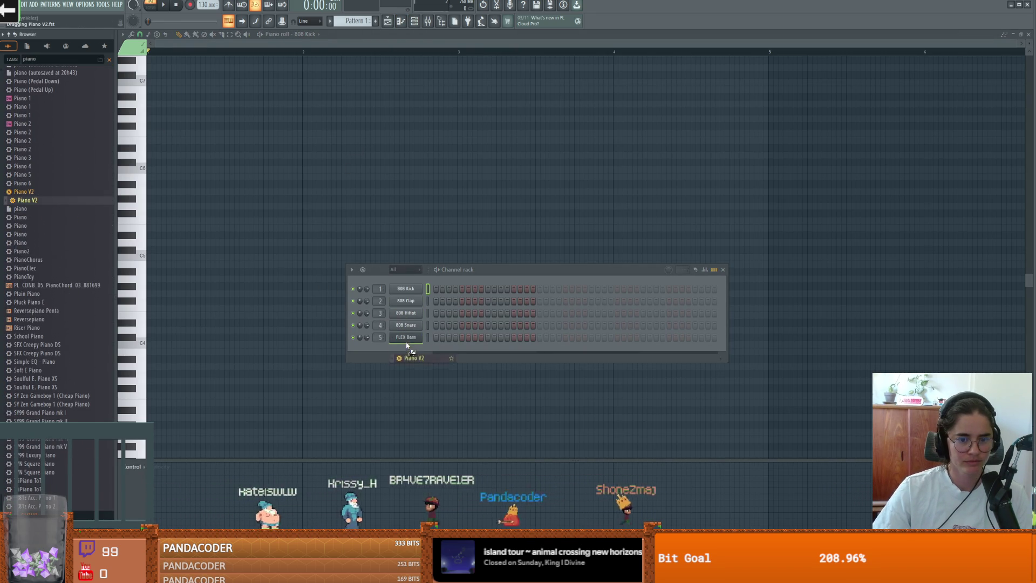
{"action": "left_click_drag", "start_coordinate": [408, 345], "coordinate": [407, 348]}
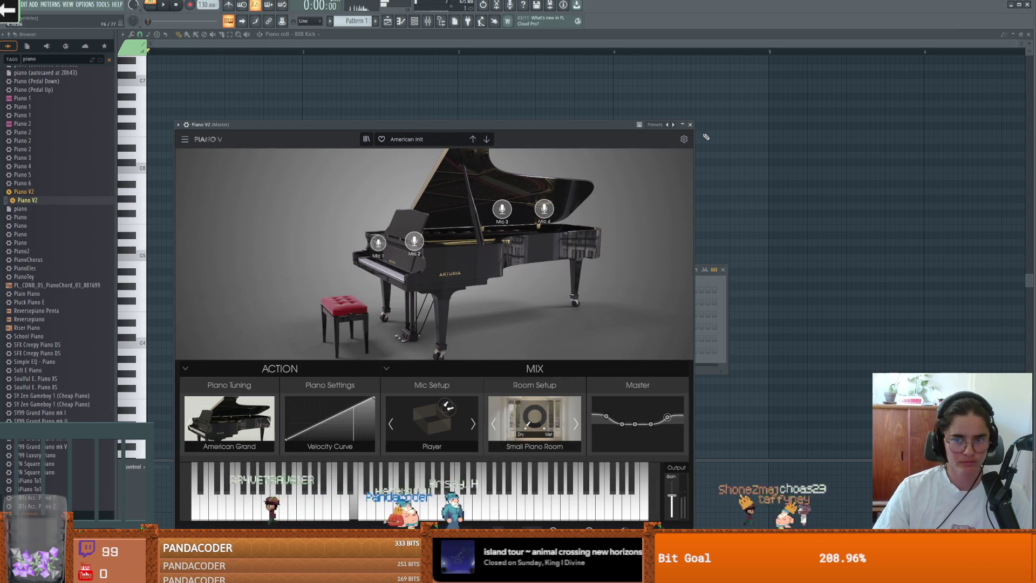
{"action": "left_click", "coordinate": [691, 126]}
{"action": "key", "text": "Escape"}
- Select Piano V2 in the piano roll, place an F3 note, and play it back
{"action": "left_click", "coordinate": [414, 22]}
{"action": "left_click", "coordinate": [401, 21]}
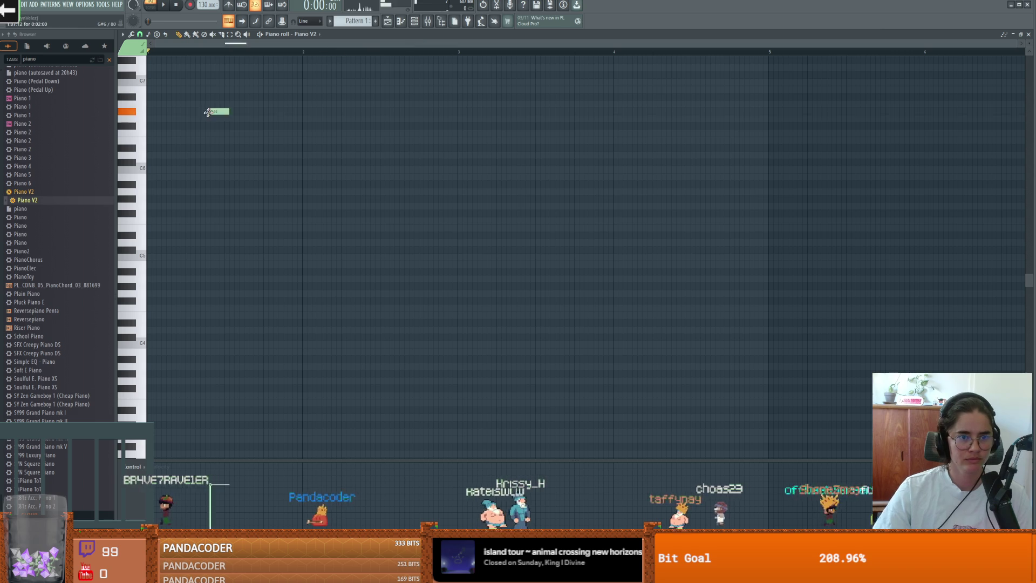
{"action": "scroll", "coordinate": [188, 252], "scroll_direction": "down", "scroll_amount": 5}
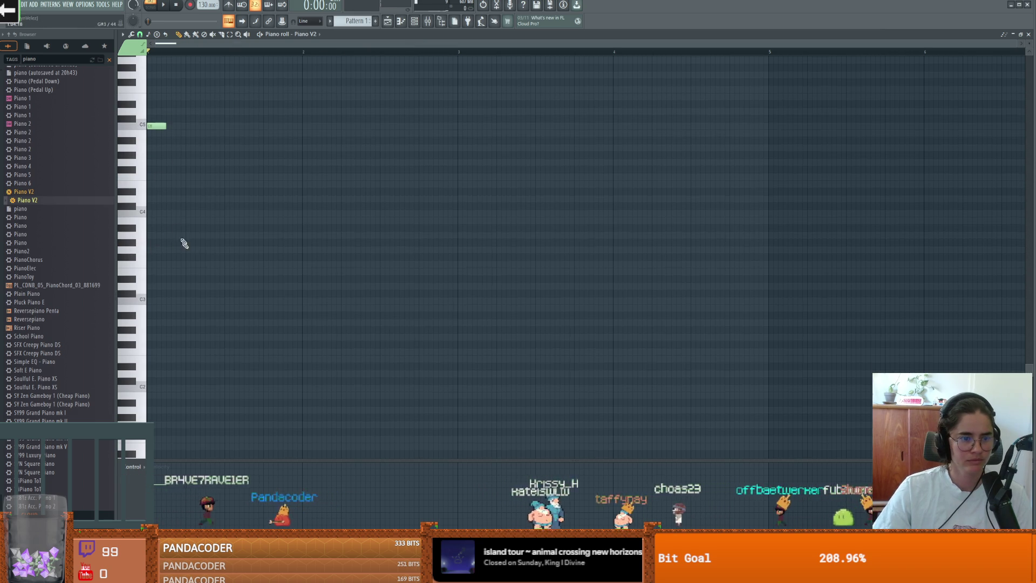
{"action": "scroll", "coordinate": [155, 246], "scroll_direction": "down", "scroll_amount": 2}
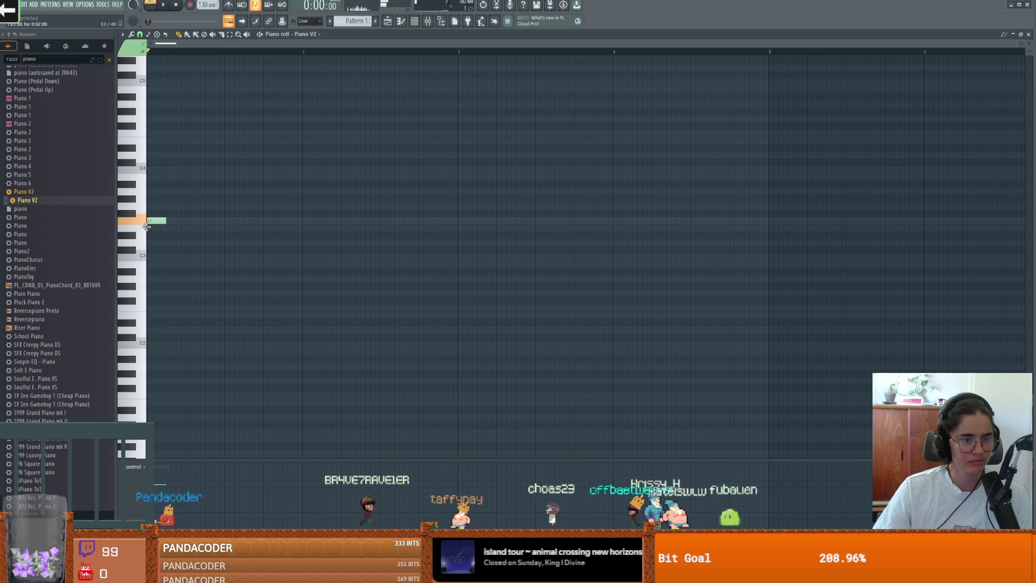
{"action": "double_click", "coordinate": [153, 221]}
{"action": "left_click", "coordinate": [572, 228]}
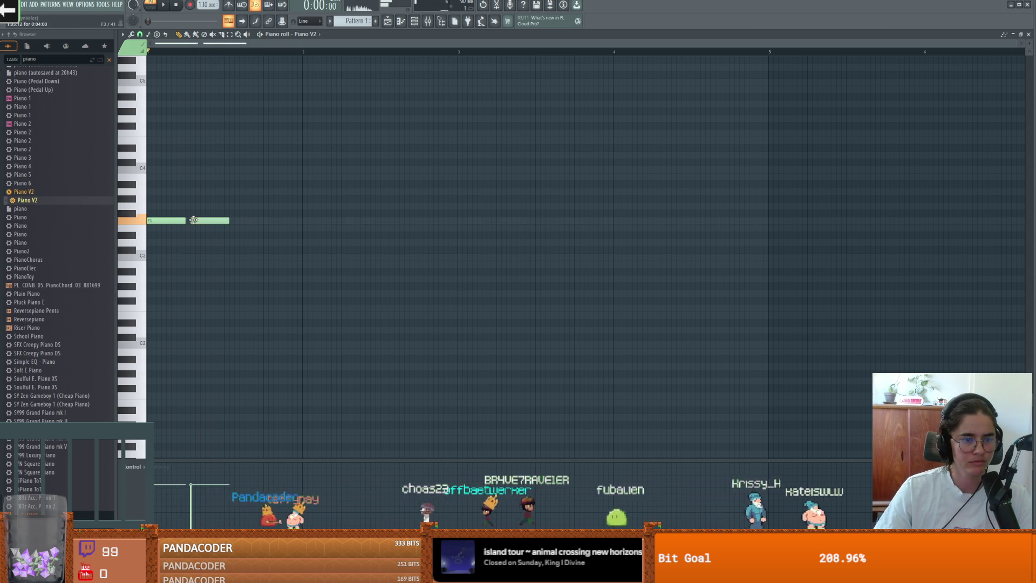
{"action": "key", "text": "space"}
{"action": "key", "text": "space"}
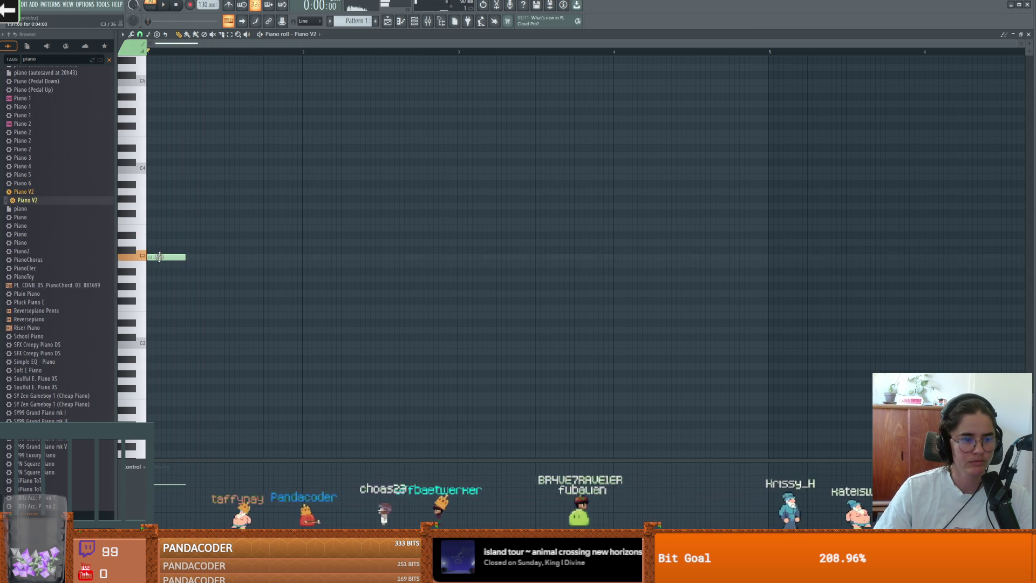
{"action": "key", "text": "space"}
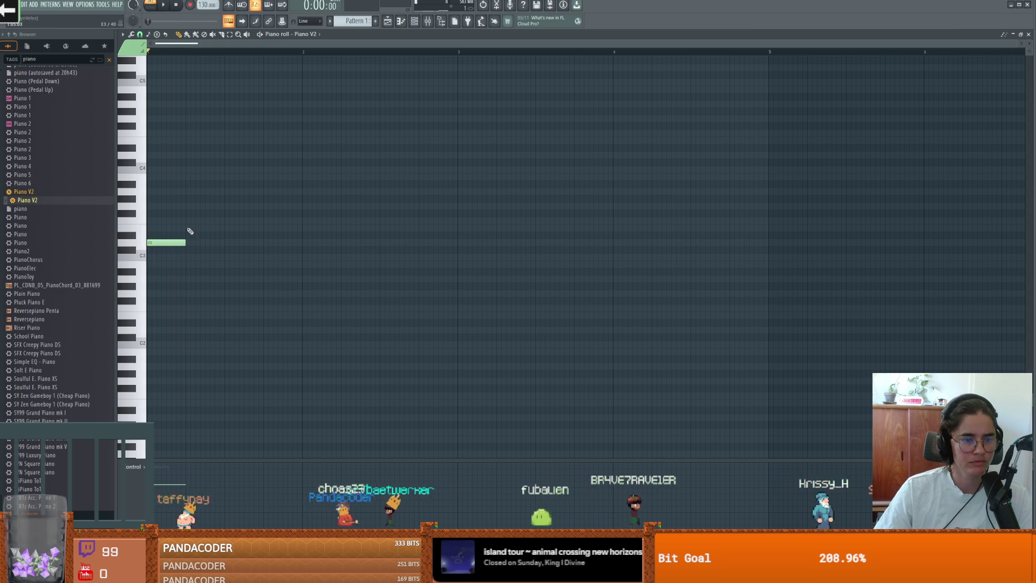
{"action": "key", "text": "space"}
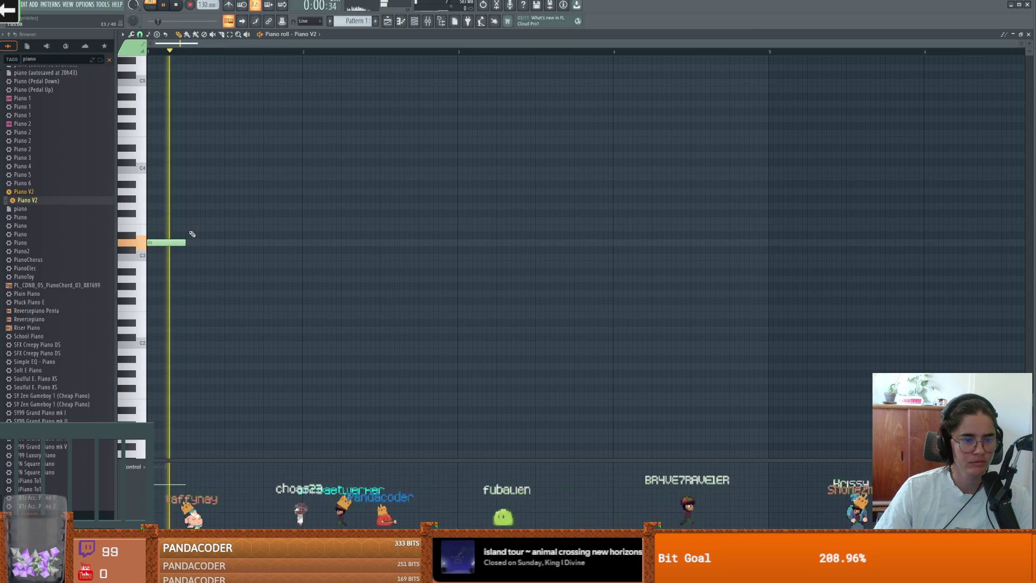
- Add more melody notes, play them, and drag the bar 2 F3 note one beat earlier
{"action": "left_click", "coordinate": [188, 228]}
{"action": "left_click", "coordinate": [174, 244]}
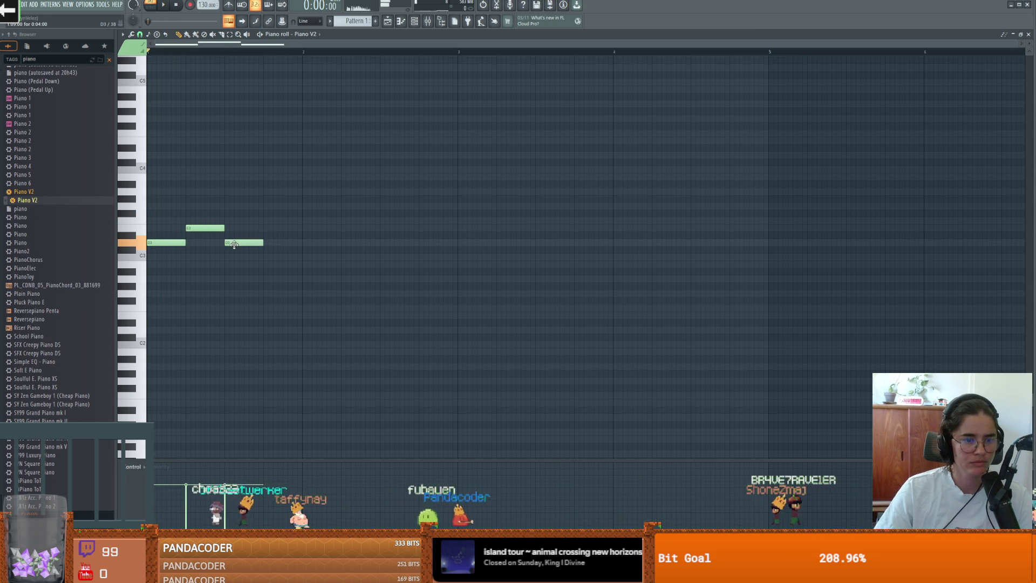
{"action": "key", "text": "space"}
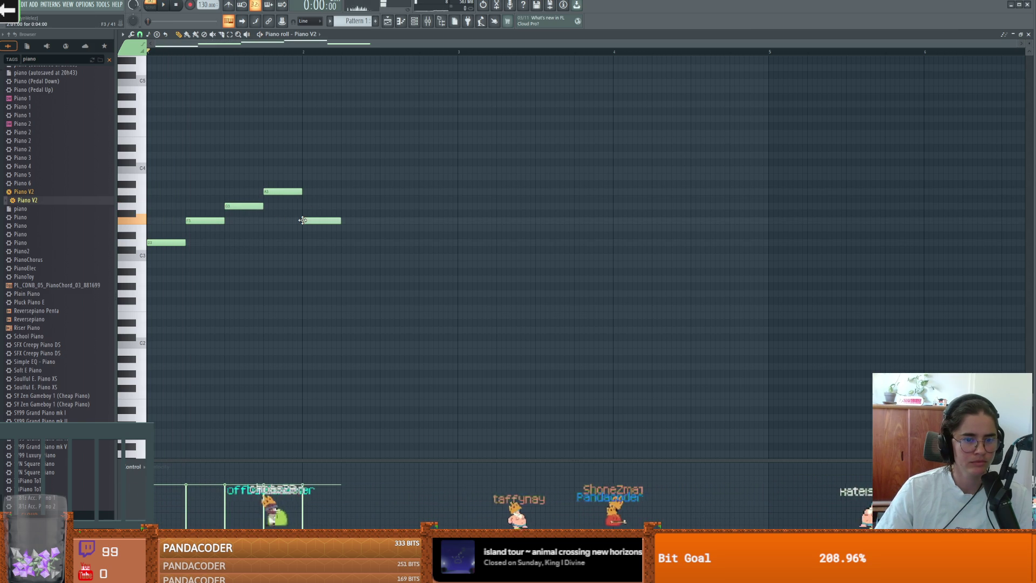
{"action": "key", "text": "space"}
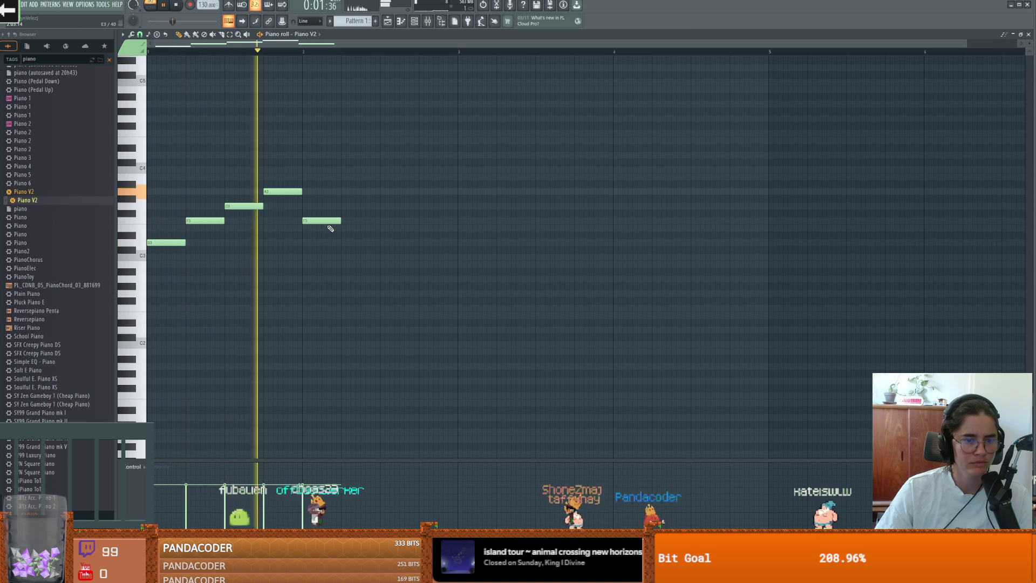
{"action": "key", "text": "space"}
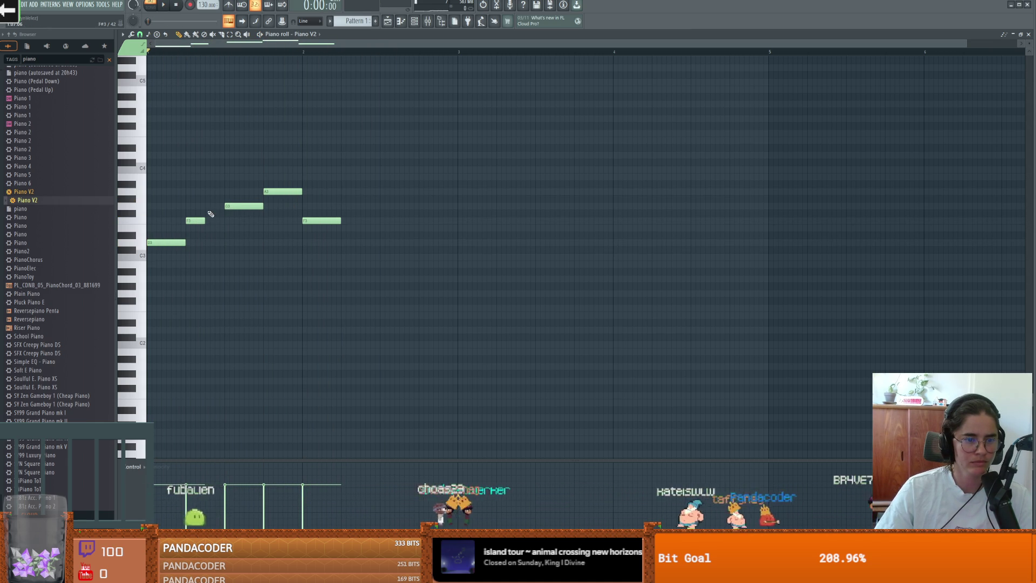
{"action": "key", "text": "space"}
{"action": "left_click_drag", "start_coordinate": [307, 220], "coordinate": [269, 220]}
{"action": "key", "text": "space"}
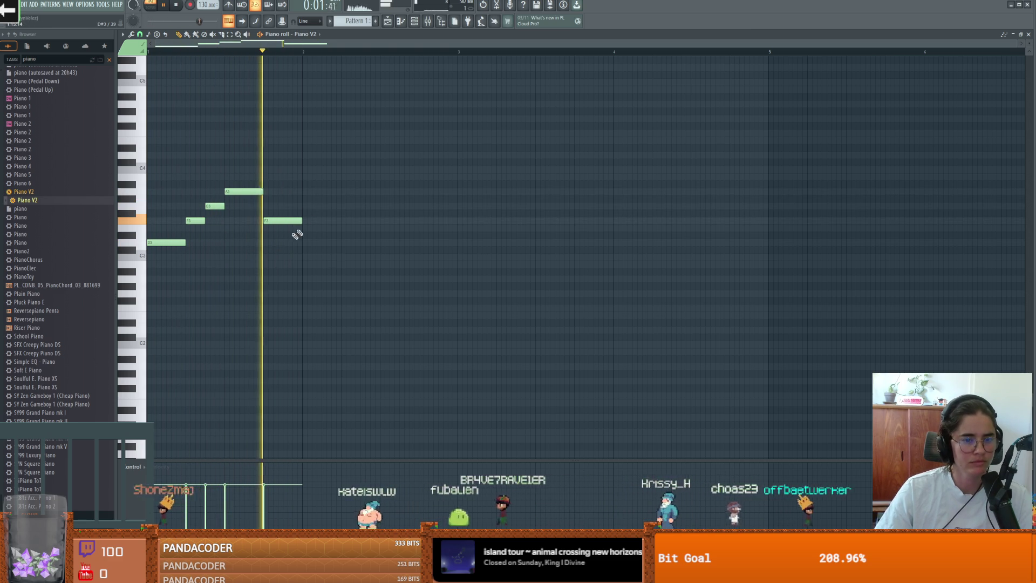
{"action": "scroll", "coordinate": [159, 218], "scroll_direction": "up", "scroll_amount": 10}
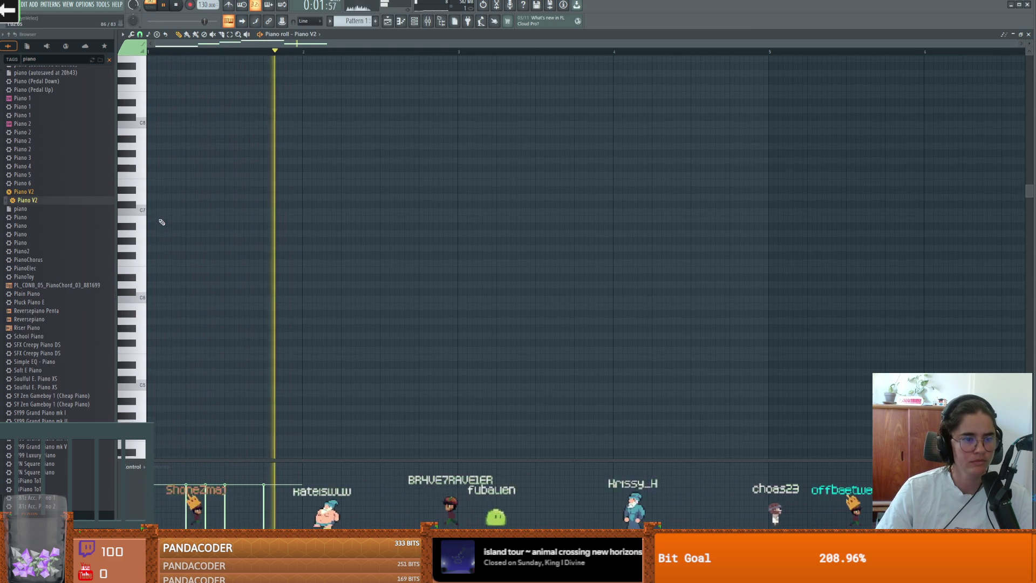
- Place a short high note at the start, then a second F7 note after it
{"action": "left_click", "coordinate": [154, 177]}
{"action": "left_click_drag", "start_coordinate": [189, 178], "coordinate": [156, 177]}
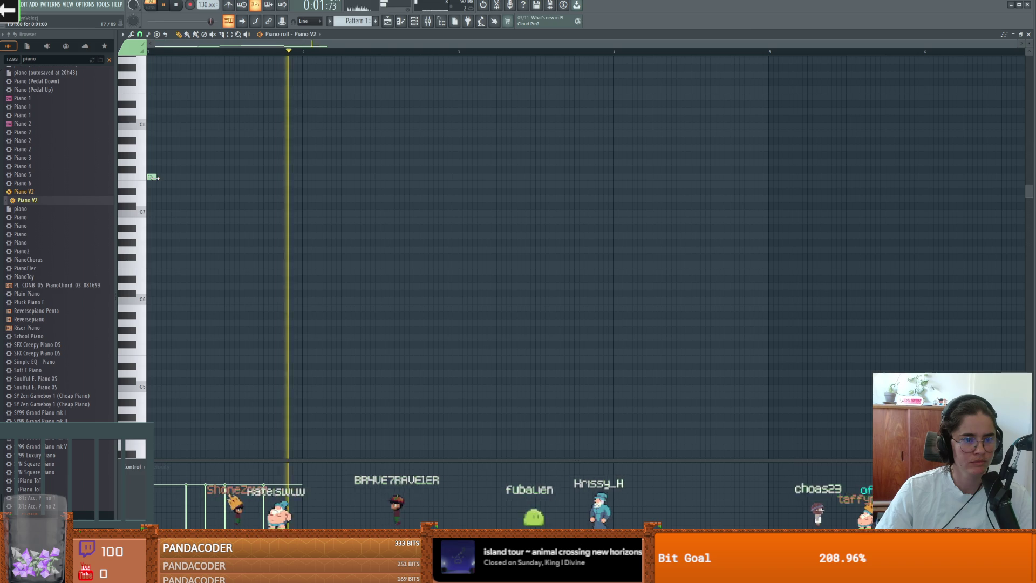
{"action": "left_click", "coordinate": [190, 177]}
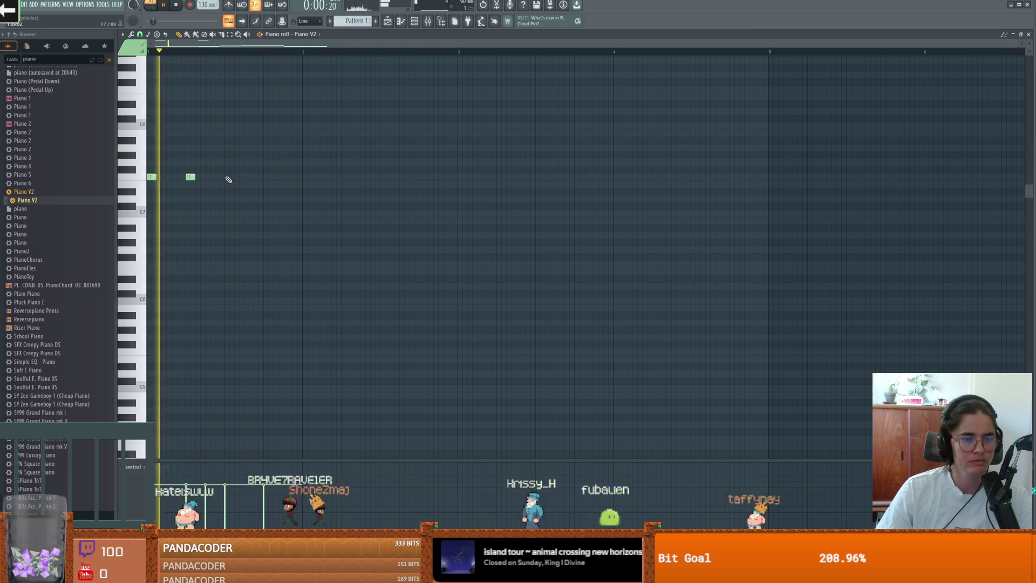
- Add a C8 note and shift it earlier onto A7, then add a note above and lower it to G7
{"action": "left_click", "coordinate": [230, 133]}
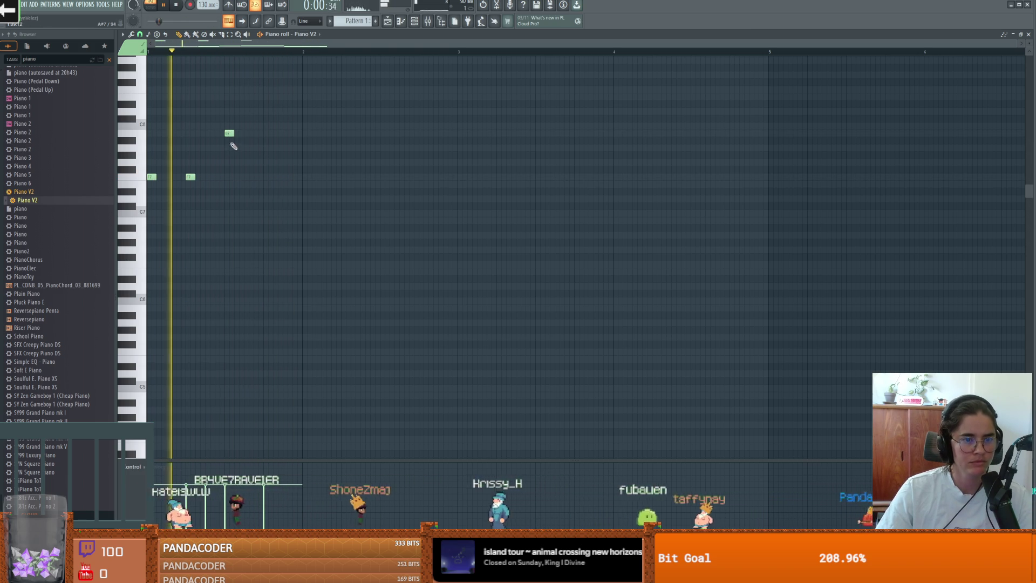
{"action": "key", "text": "space"}
{"action": "left_click_drag", "start_coordinate": [229, 134], "coordinate": [218, 133]}
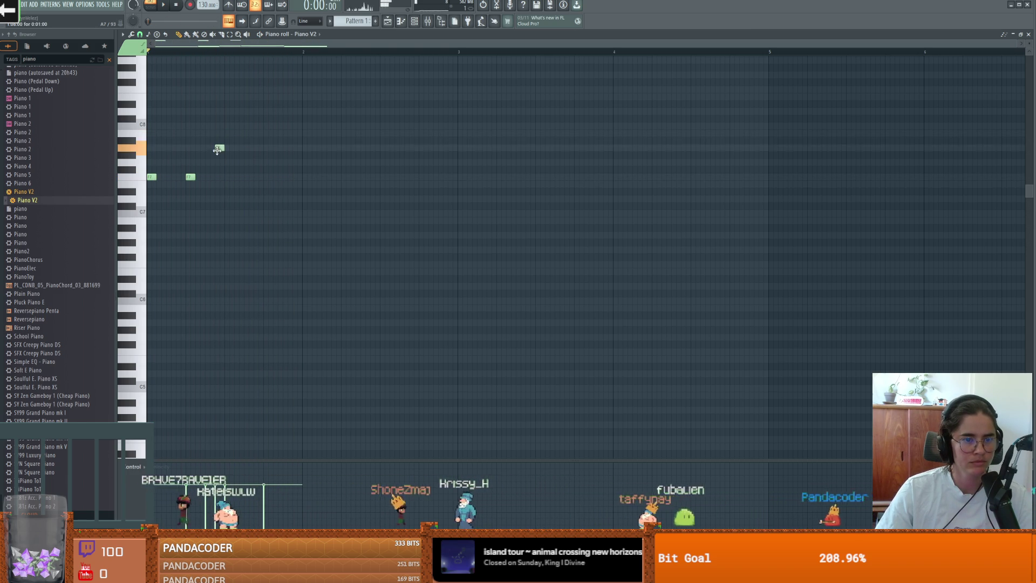
{"action": "key", "text": "space"}
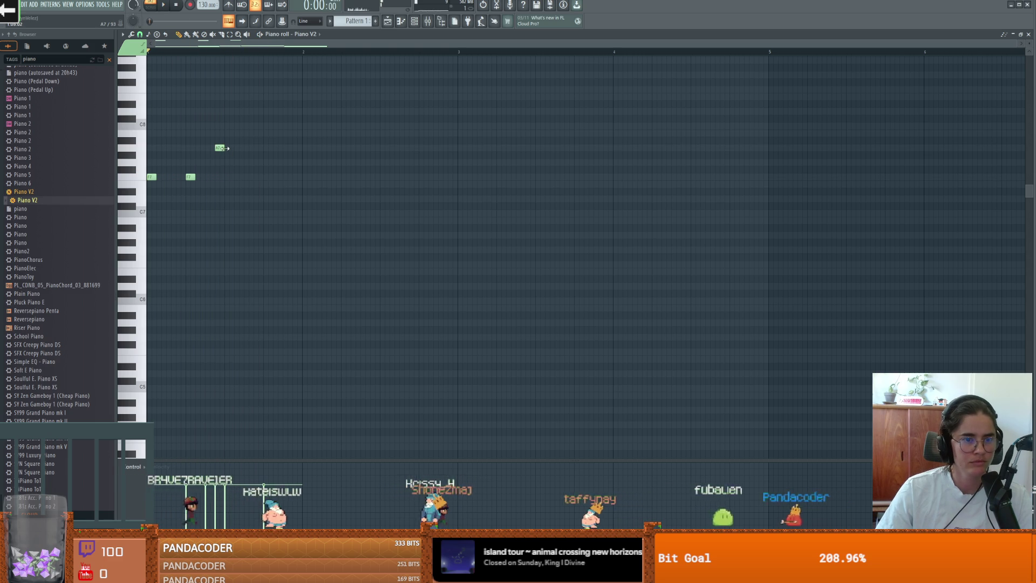
{"action": "left_click_drag", "start_coordinate": [219, 148], "coordinate": [211, 147]}
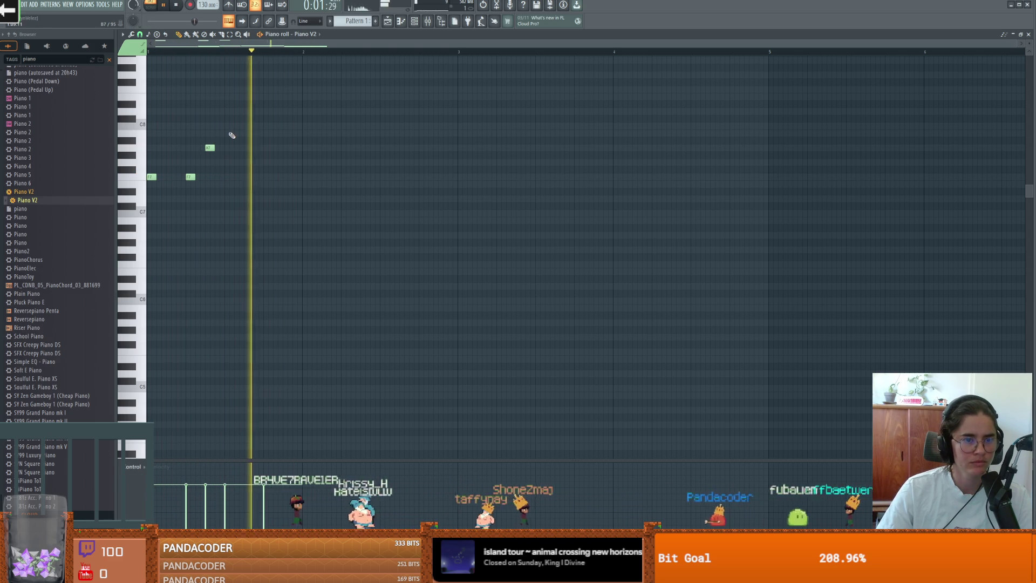
{"action": "left_click", "coordinate": [219, 133]}
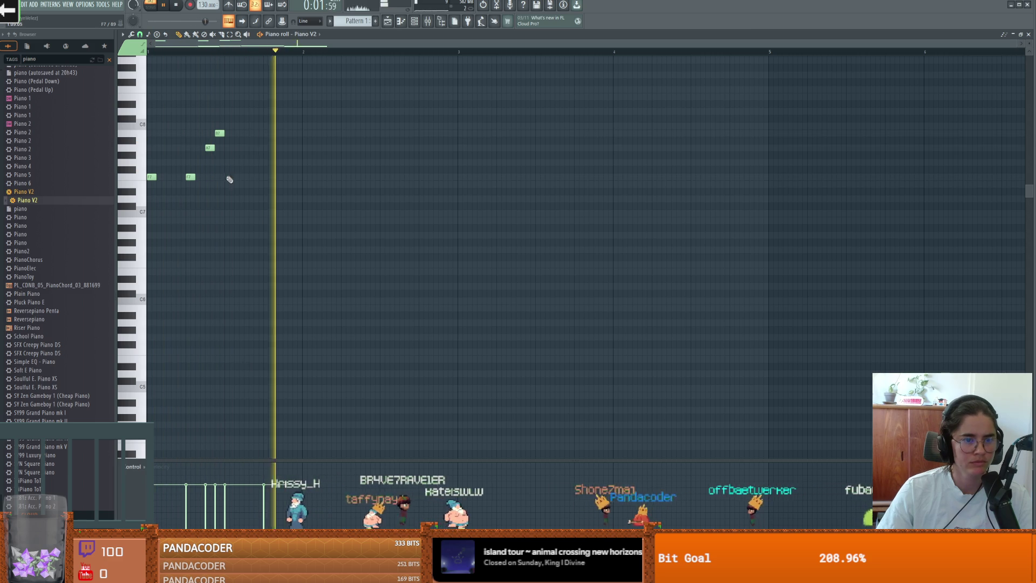
{"action": "mouse_move", "coordinate": [219, 133]}
{"action": "left_mouse_down"}
{"action": "mouse_move", "coordinate": [221, 166]}
{"action": "mouse_move", "coordinate": [232, 165]}
{"action": "left_mouse_up"}
{"action": "key", "text": "space"}
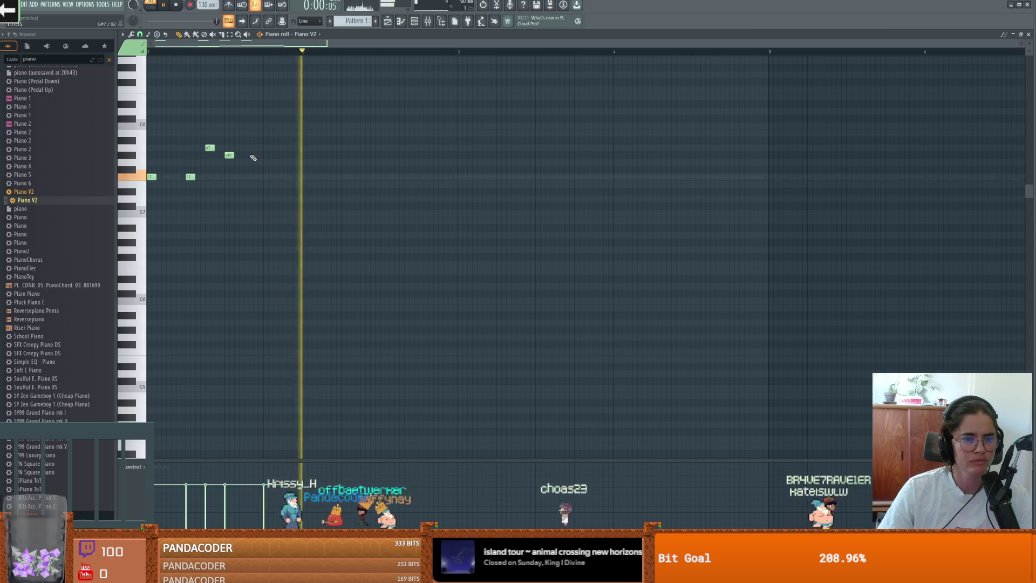
- Add two short G7 notes after the G#7, then replace the second with a fresh G7
{"action": "left_click", "coordinate": [248, 162]}
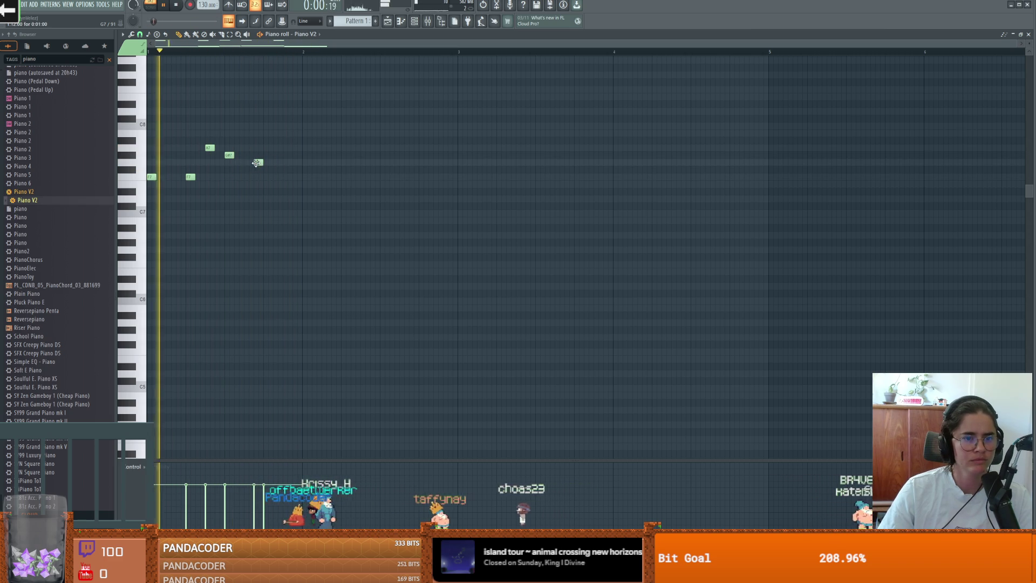
{"action": "left_click", "coordinate": [258, 163]}
{"action": "scroll", "coordinate": [267, 263], "scroll_direction": "down", "scroll_amount": 3}
{"action": "scroll", "coordinate": [268, 264], "scroll_direction": "up", "scroll_amount": 1}
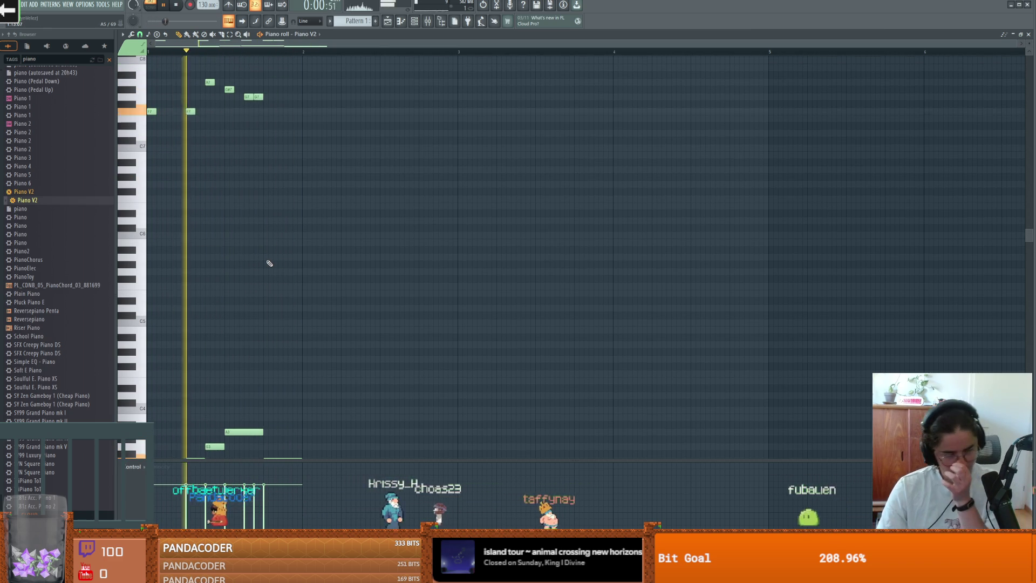
{"action": "scroll", "coordinate": [264, 130], "scroll_direction": "up", "scroll_amount": 2}
{"action": "right_click", "coordinate": [260, 140]}
{"action": "left_click", "coordinate": [267, 140]}
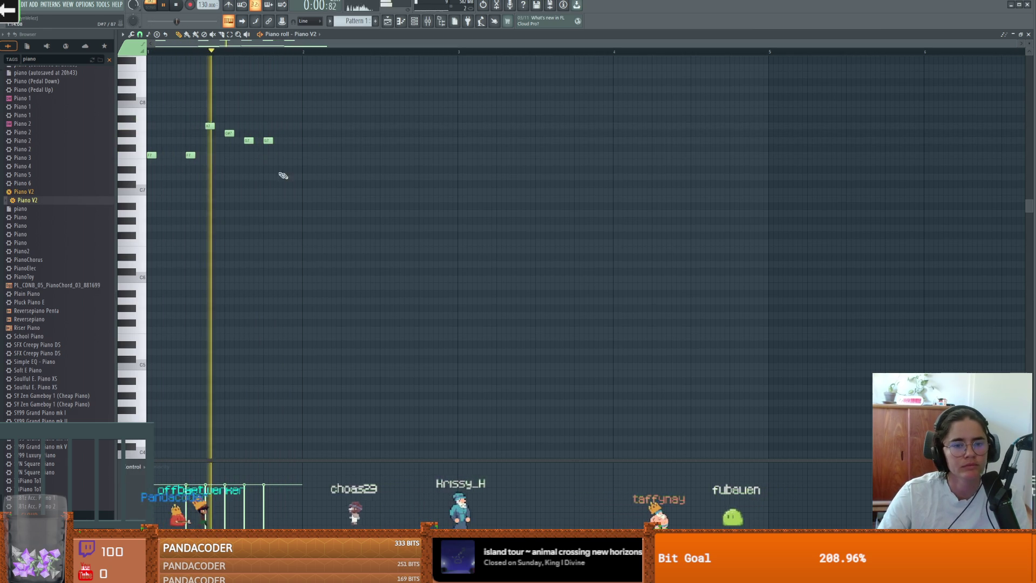
{"action": "scroll", "coordinate": [291, 175], "scroll_direction": "down", "scroll_amount": 2}
{"action": "scroll", "coordinate": [299, 179], "scroll_direction": "up", "scroll_amount": 2}
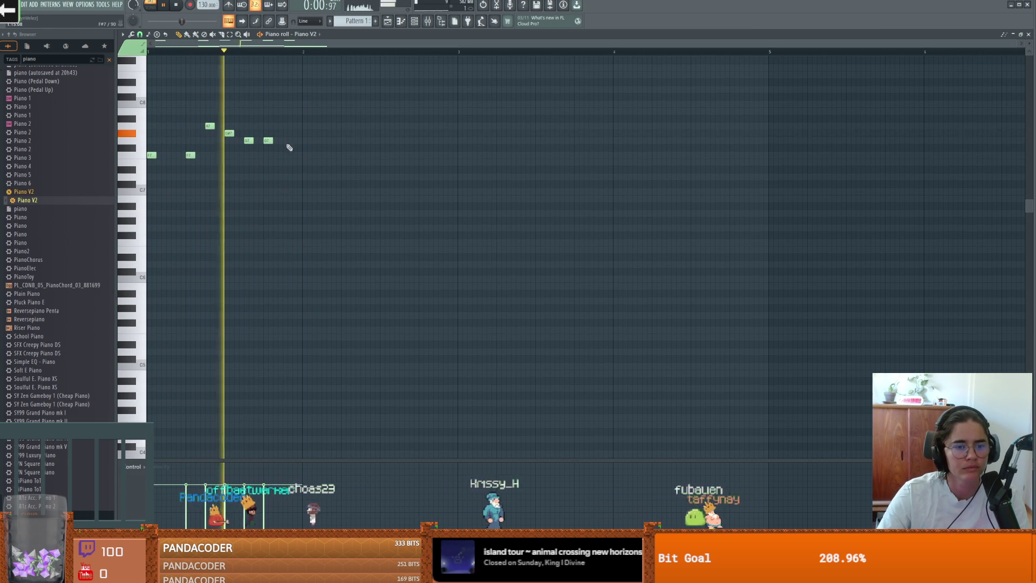
{"action": "scroll", "coordinate": [305, 171], "scroll_direction": "down", "scroll_amount": 1}
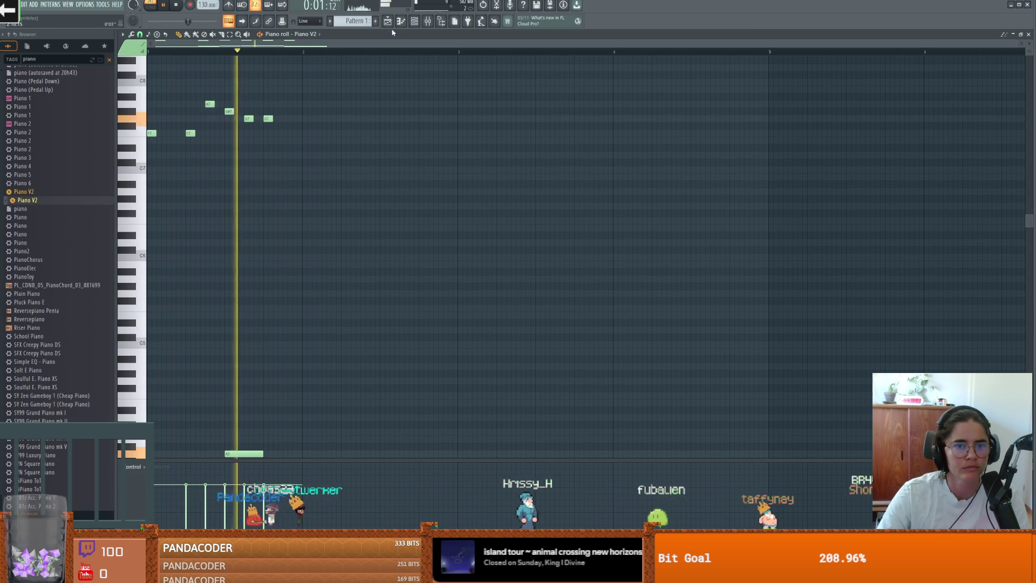
- Check the channel rack, then place a short C6 note at the start
{"action": "left_click", "coordinate": [413, 24]}
{"action": "left_click", "coordinate": [414, 24]}
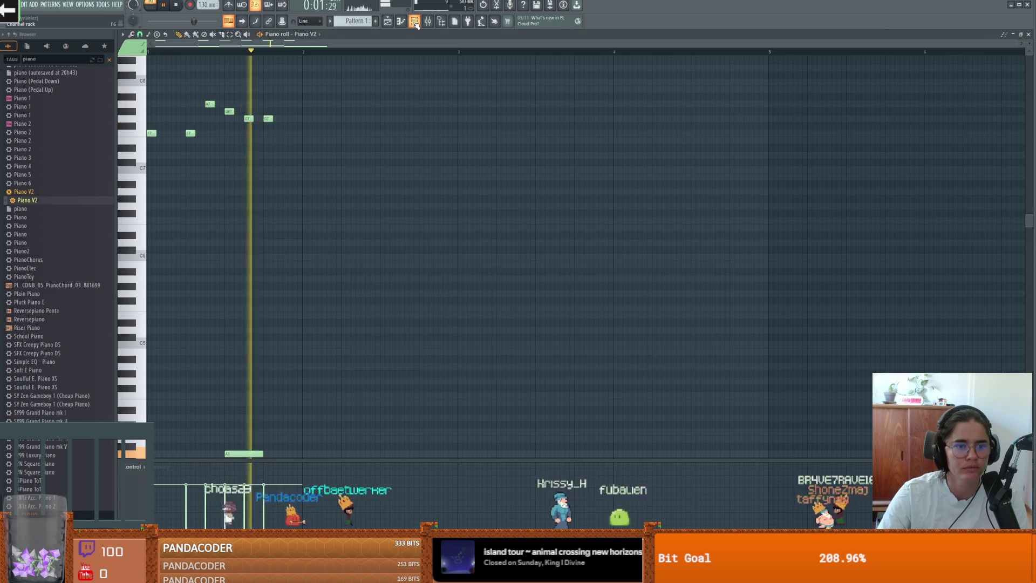
{"action": "left_click", "coordinate": [413, 24]}
{"action": "left_click", "coordinate": [723, 269]}
{"action": "scroll", "coordinate": [213, 154], "scroll_direction": "up", "scroll_amount": 4}
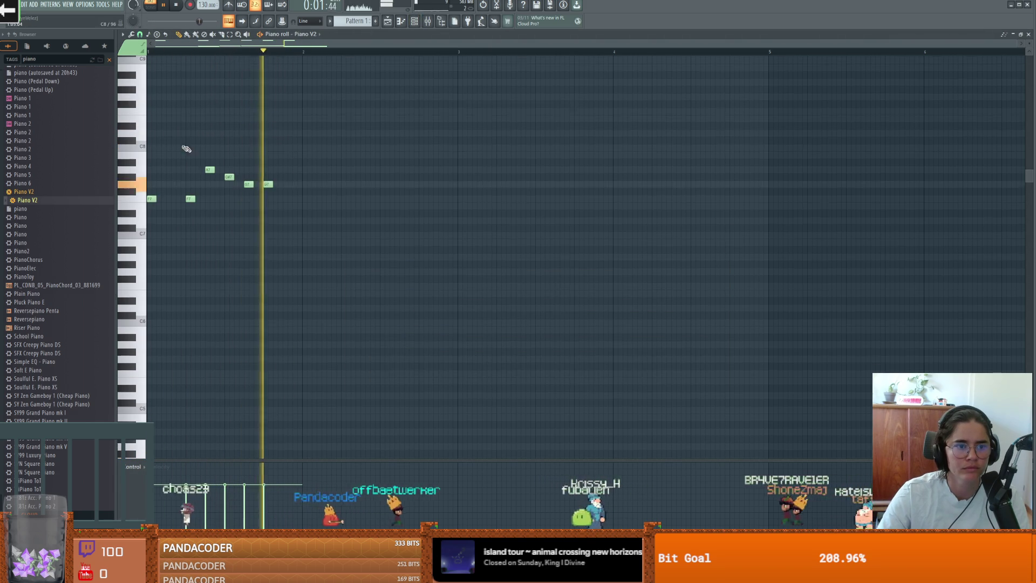
{"action": "scroll", "coordinate": [187, 240], "scroll_direction": "down", "scroll_amount": 19}
{"action": "scroll", "coordinate": [207, 156], "scroll_direction": "up", "scroll_amount": 4}
{"action": "scroll", "coordinate": [207, 156], "scroll_direction": "up", "scroll_amount": 5}
{"action": "left_click", "coordinate": [151, 149]}
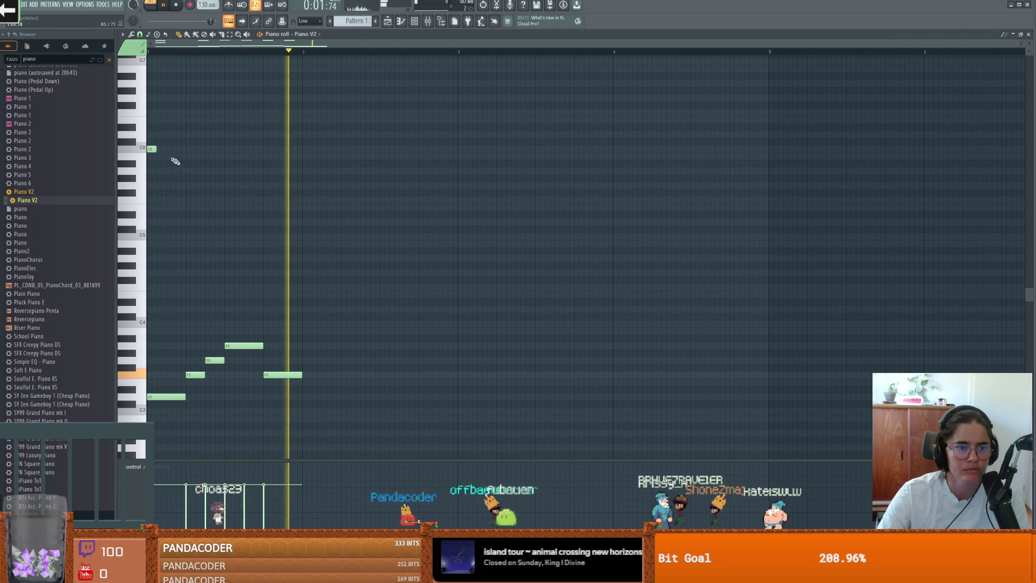
- Lengthen the C6 note, add a second note settled on F6, and add a third note lowered to D6
{"action": "left_click_drag", "start_coordinate": [154, 149], "coordinate": [191, 155]}
{"action": "left_click", "coordinate": [198, 112]}
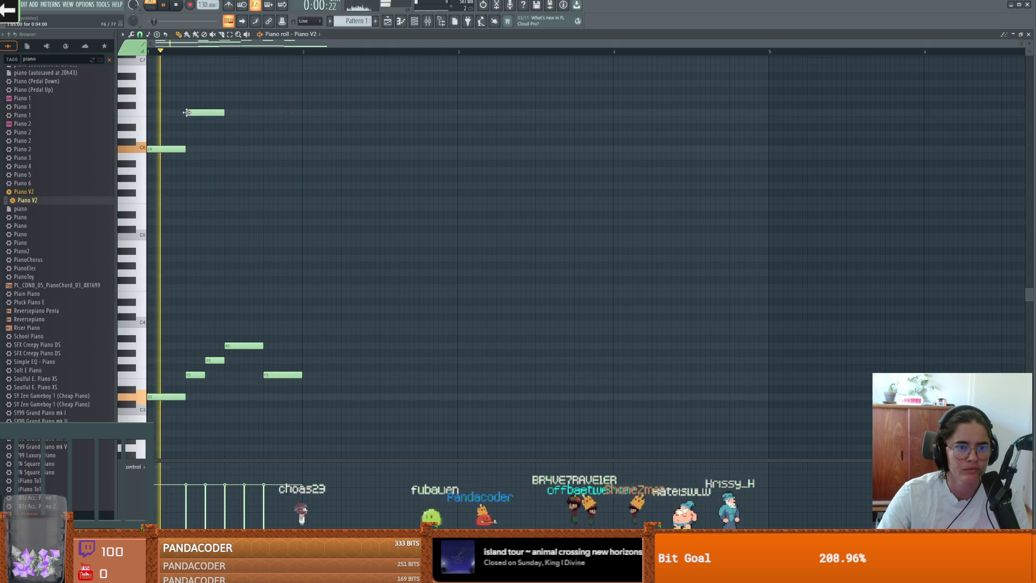
{"action": "left_click_drag", "start_coordinate": [205, 112], "coordinate": [220, 149]}
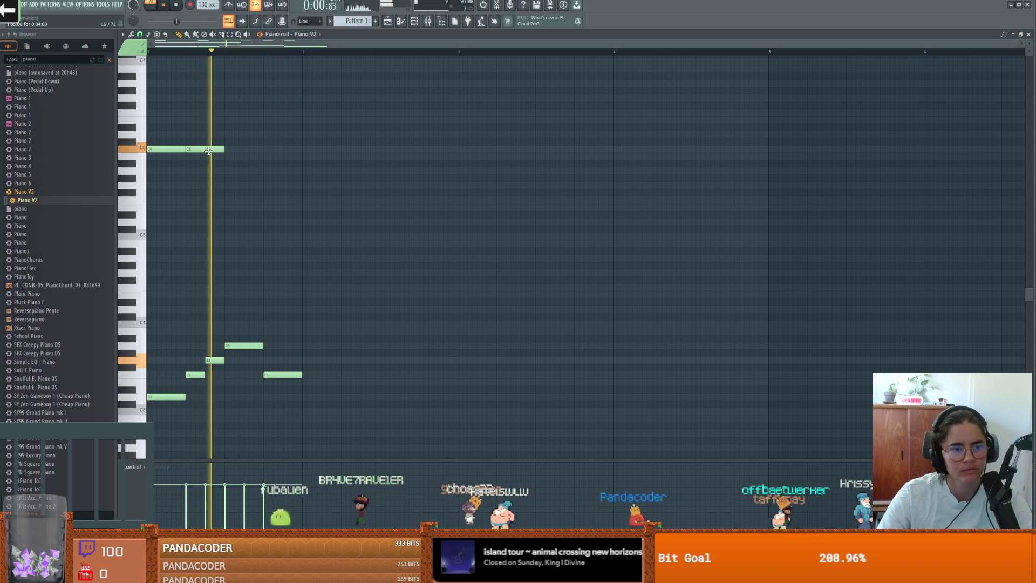
{"action": "left_click_drag", "start_coordinate": [201, 150], "coordinate": [202, 142]}
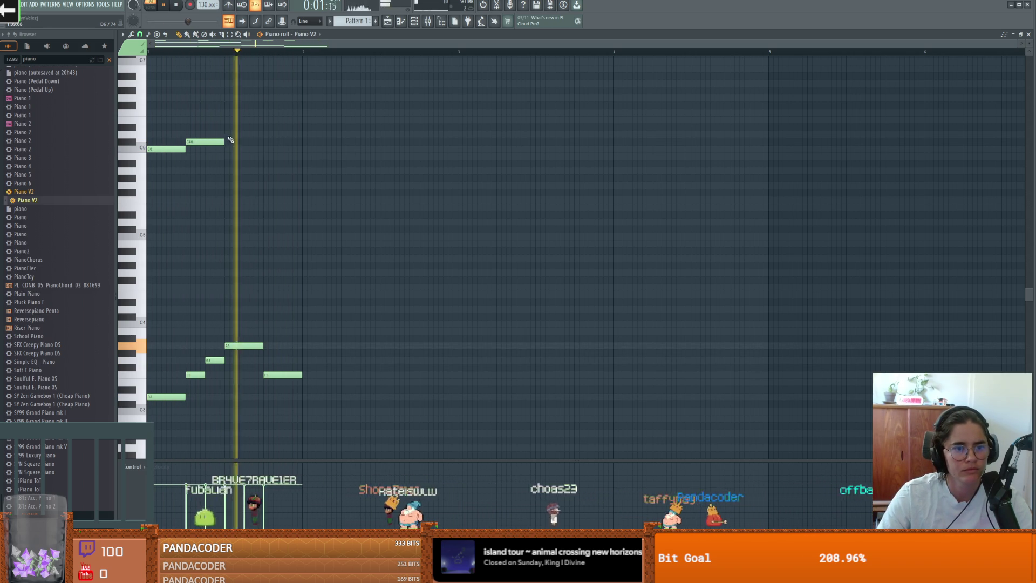
{"action": "left_click", "coordinate": [239, 128]}
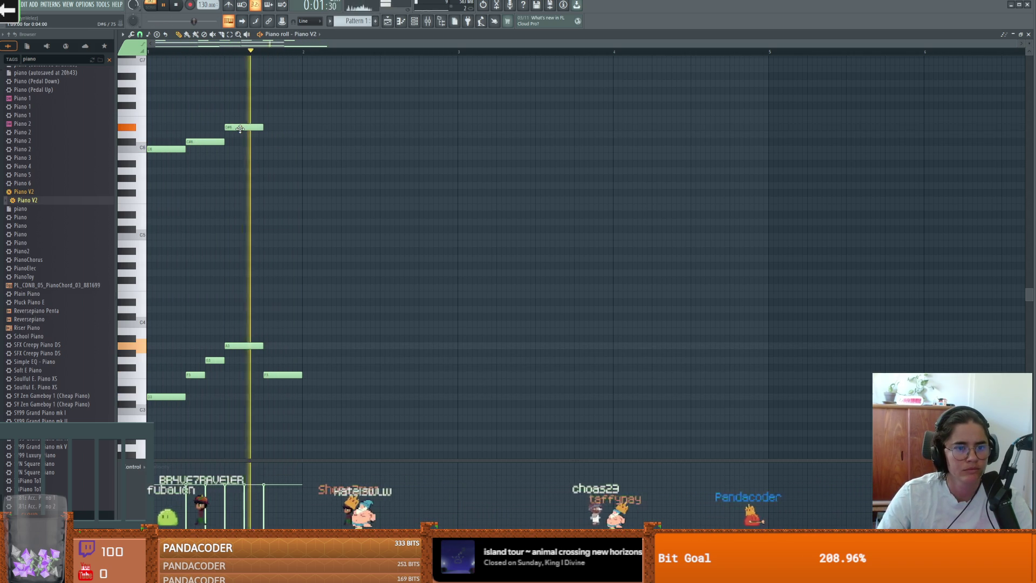
{"action": "left_click_drag", "start_coordinate": [240, 132], "coordinate": [239, 135]}
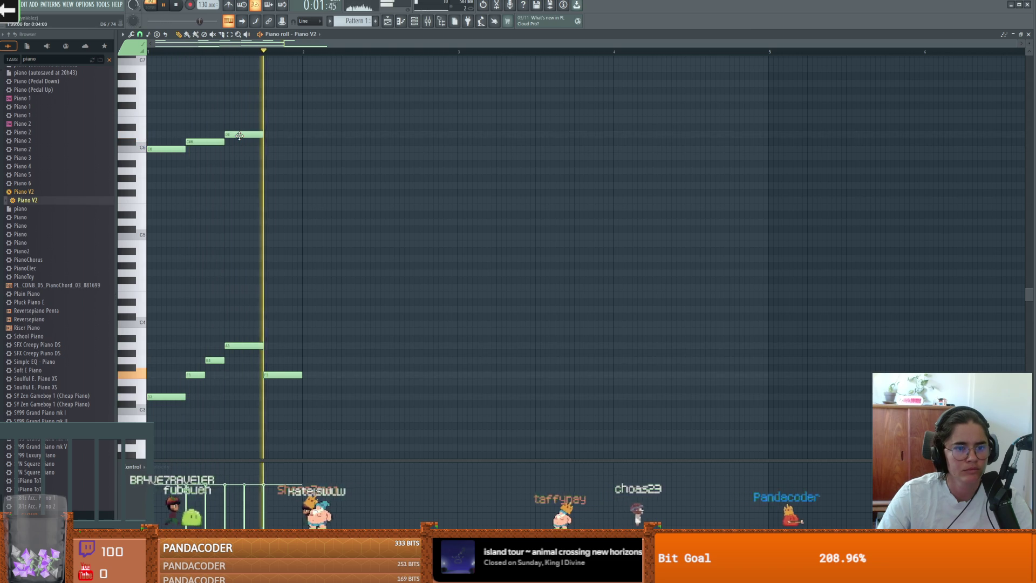
{"action": "key", "text": "space"}
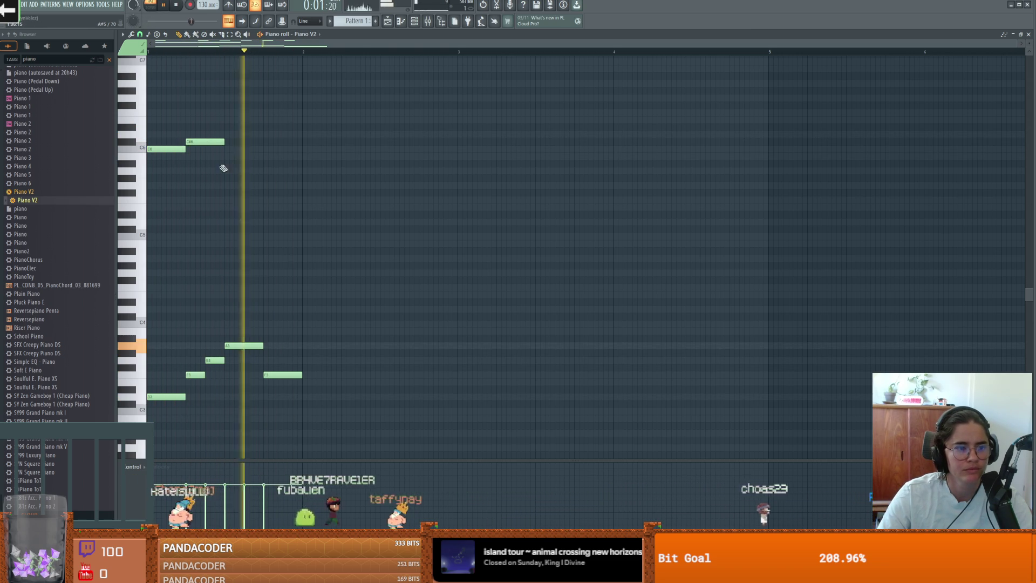
{"action": "scroll", "coordinate": [197, 194], "scroll_direction": "up", "scroll_amount": 2}
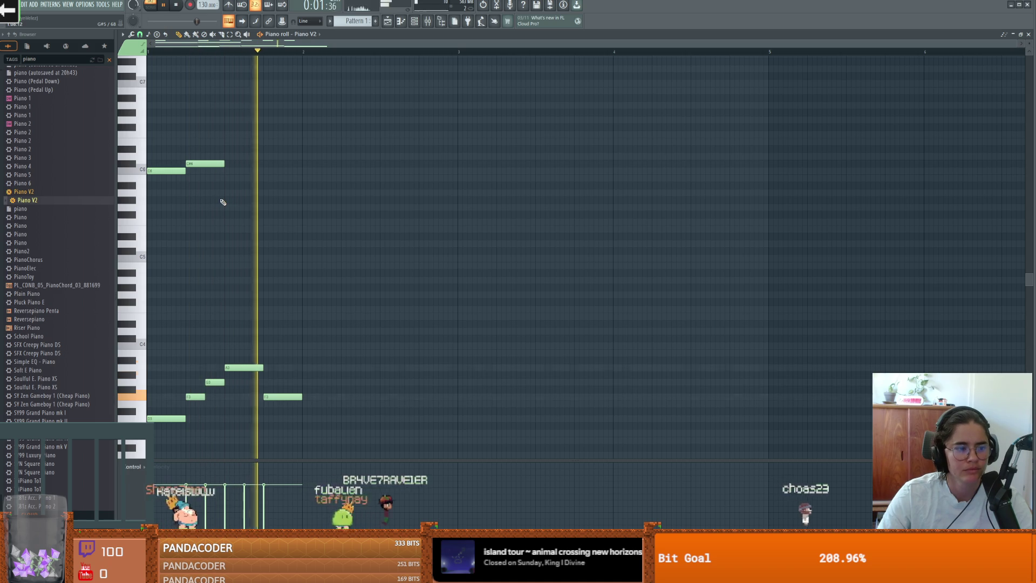
{"action": "key", "text": "space"}
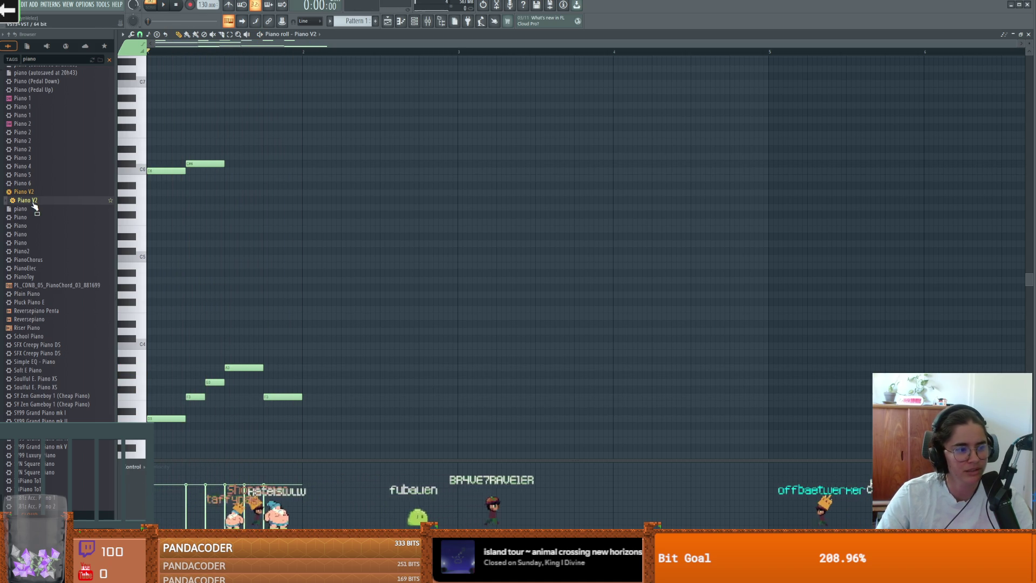
- Audition a D4 note, play the Piano V2 pattern from the start, then show the song playlist
{"action": "key", "text": "x"}
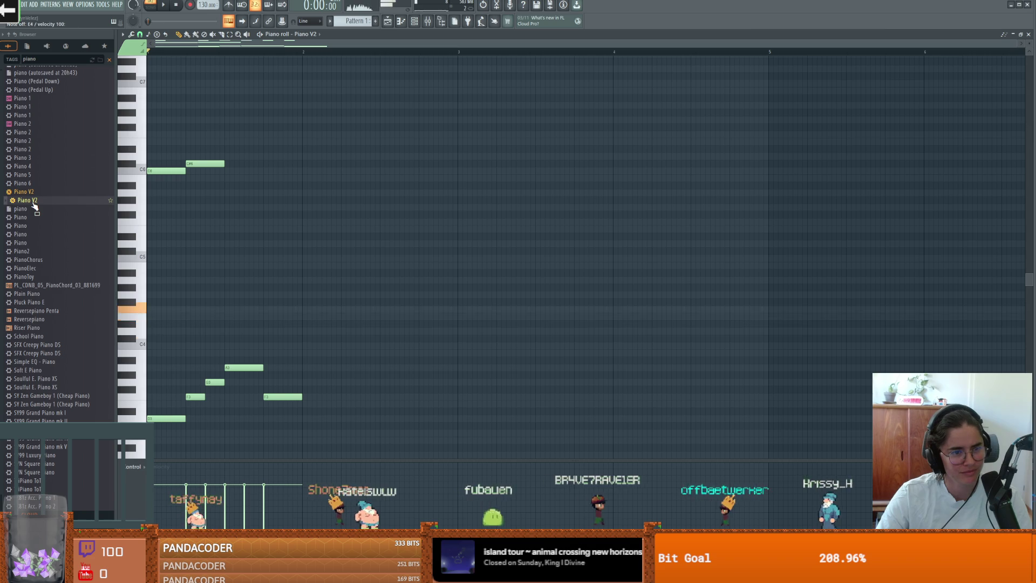
{"action": "scroll", "coordinate": [255, 268], "scroll_direction": "up", "scroll_amount": 3}
{"action": "key", "text": "space"}
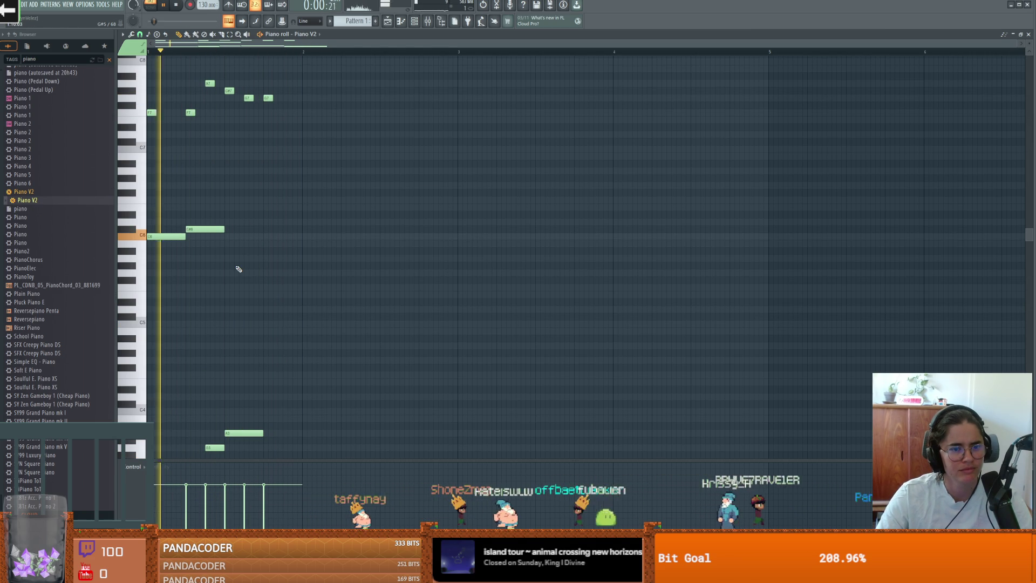
{"action": "scroll", "coordinate": [256, 273], "scroll_direction": "down", "scroll_amount": 1}
{"action": "scroll", "coordinate": [260, 273], "scroll_direction": "down", "scroll_amount": 2}
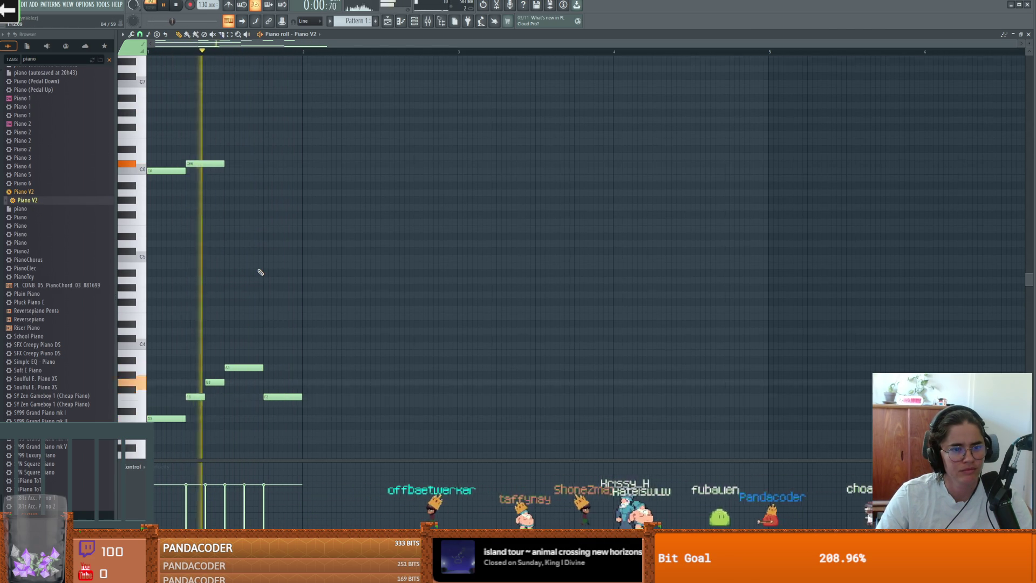
{"action": "scroll", "coordinate": [260, 273], "scroll_direction": "up", "scroll_amount": 2}
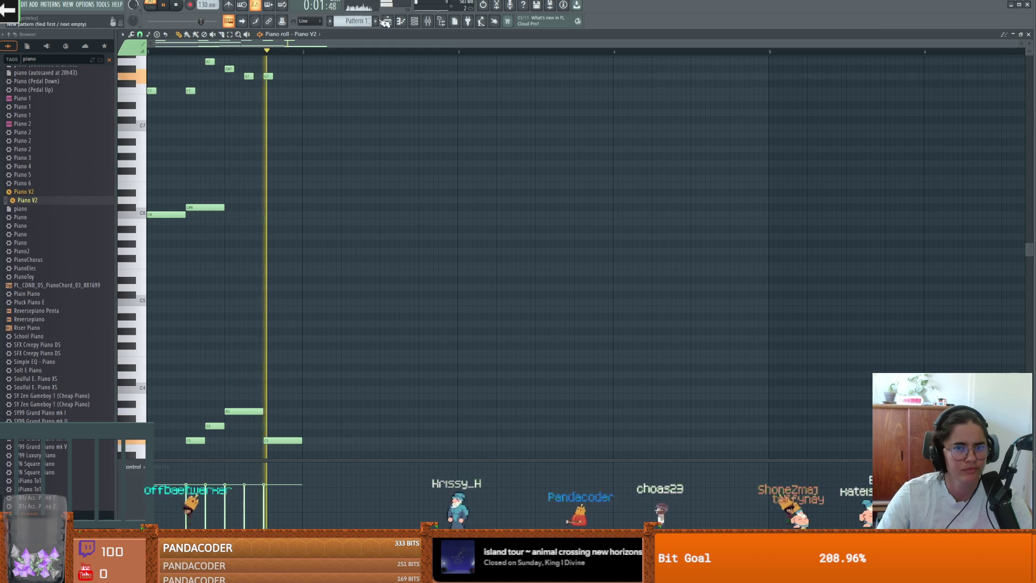
{"action": "key", "text": "F5"}
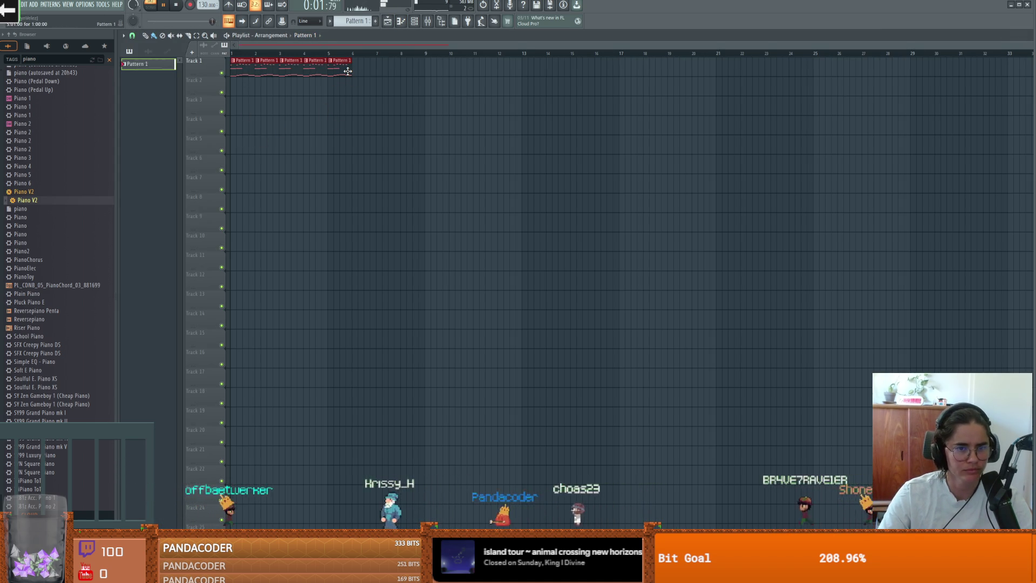
- Create a new empty Pattern 2 for Piano V2
{"action": "key", "text": "space"}
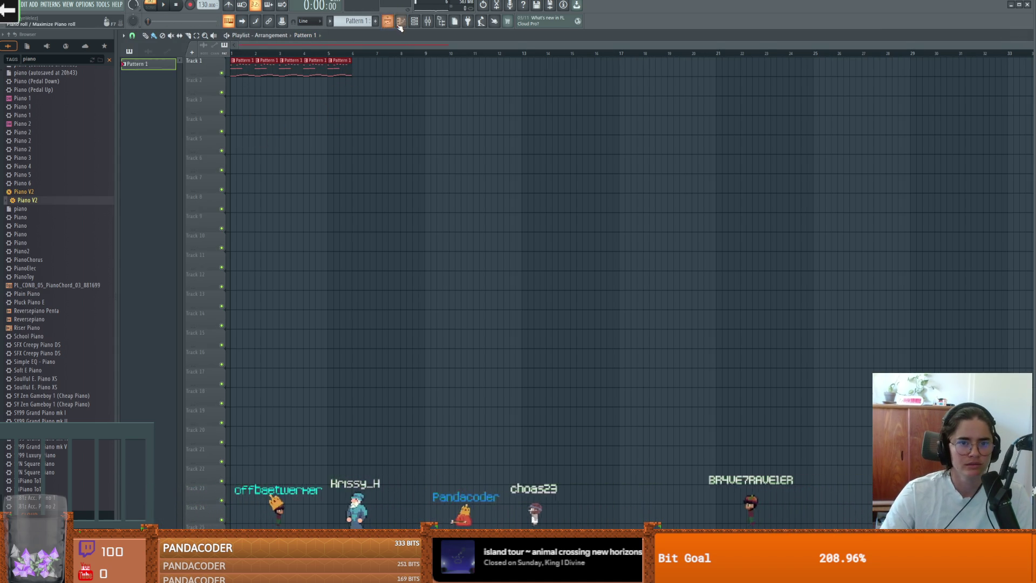
{"action": "left_click", "coordinate": [400, 21]}
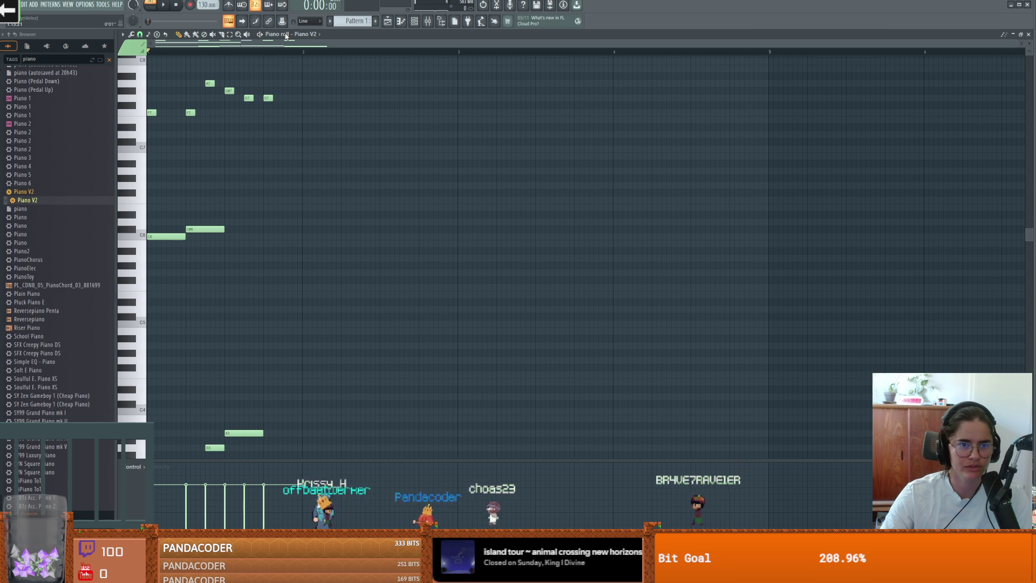
{"action": "left_click", "coordinate": [377, 22]}
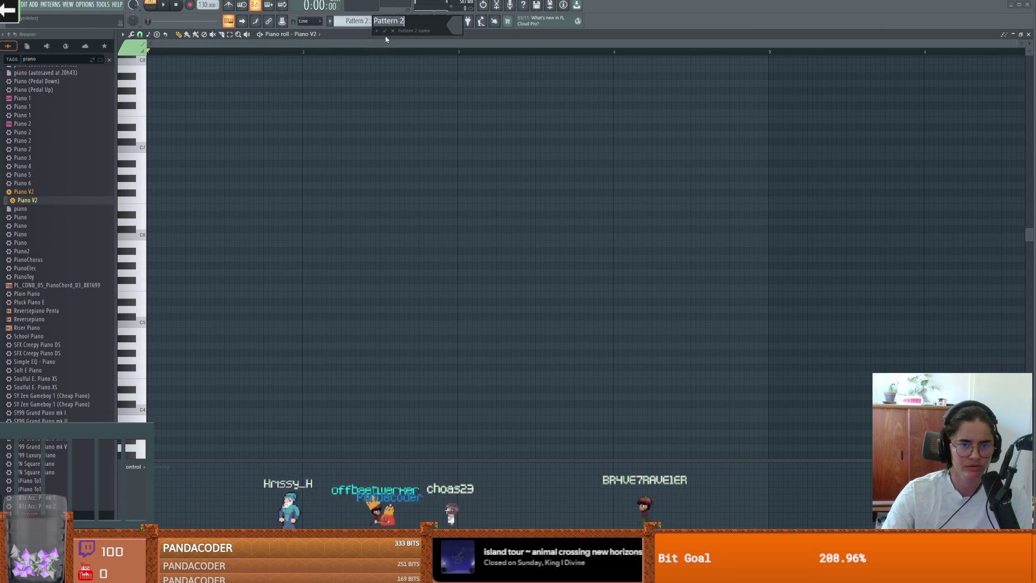
{"action": "key", "text": "Return"}
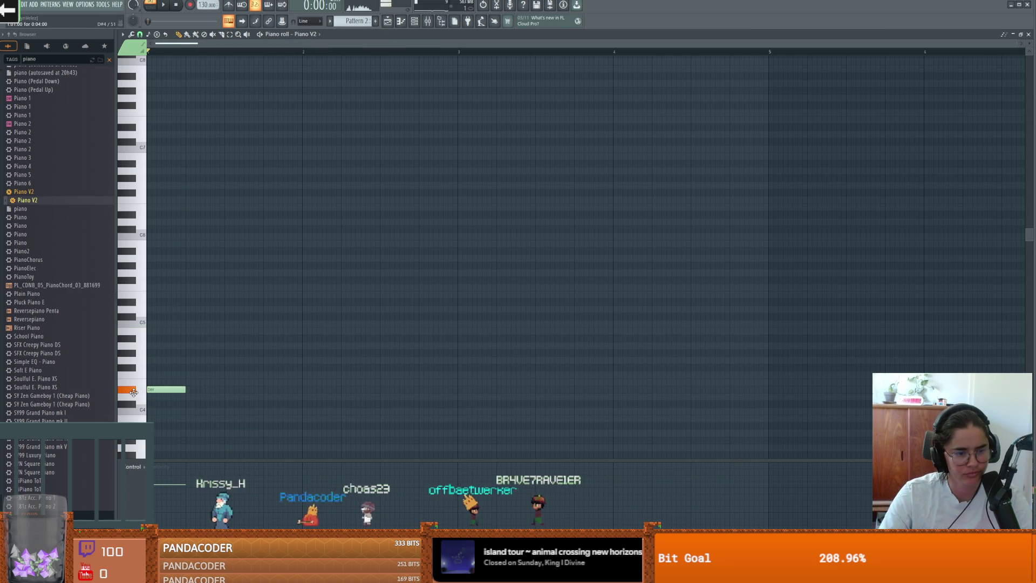
- Test E4 and C4 notes in Pattern 2, then delete the C4 notes again
{"action": "left_click", "coordinate": [189, 381]}
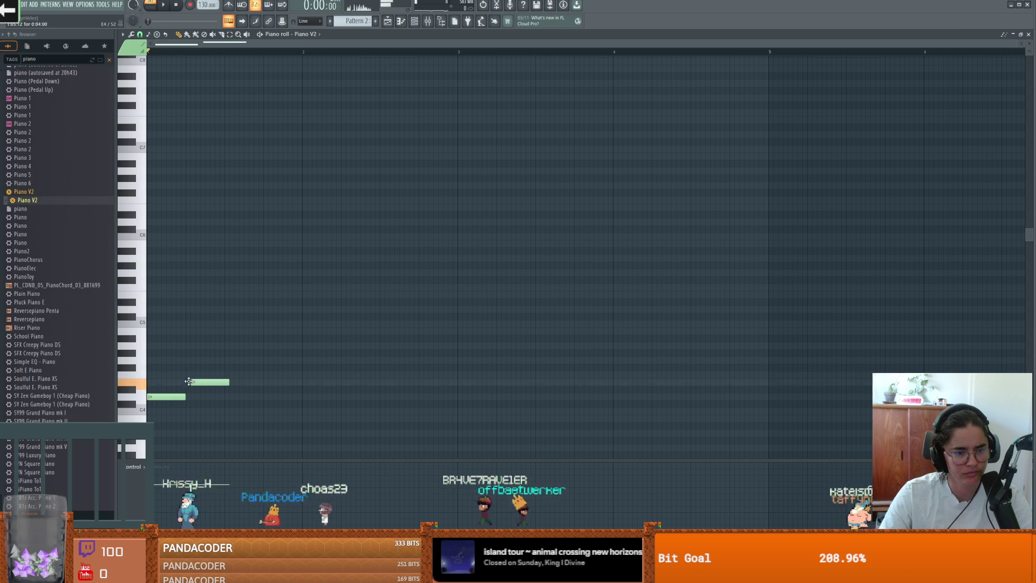
{"action": "scroll", "coordinate": [195, 386], "scroll_direction": "down", "scroll_amount": 3}
{"action": "key", "text": "space"}
{"action": "left_click", "coordinate": [188, 345]}
{"action": "key", "text": "space"}
{"action": "right_click", "coordinate": [194, 345]}
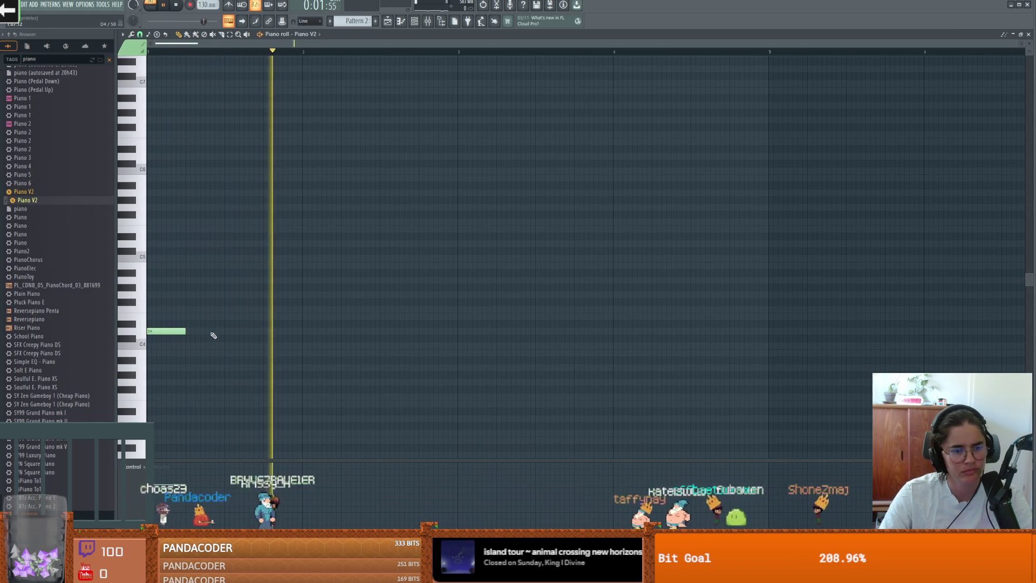
{"action": "key", "text": "space"}
{"action": "right_click", "coordinate": [186, 332]}
- Play Pattern 1's melody for comparison, then return to the empty Pattern 2
{"action": "scroll", "coordinate": [189, 334], "scroll_direction": "up", "scroll_amount": 5}
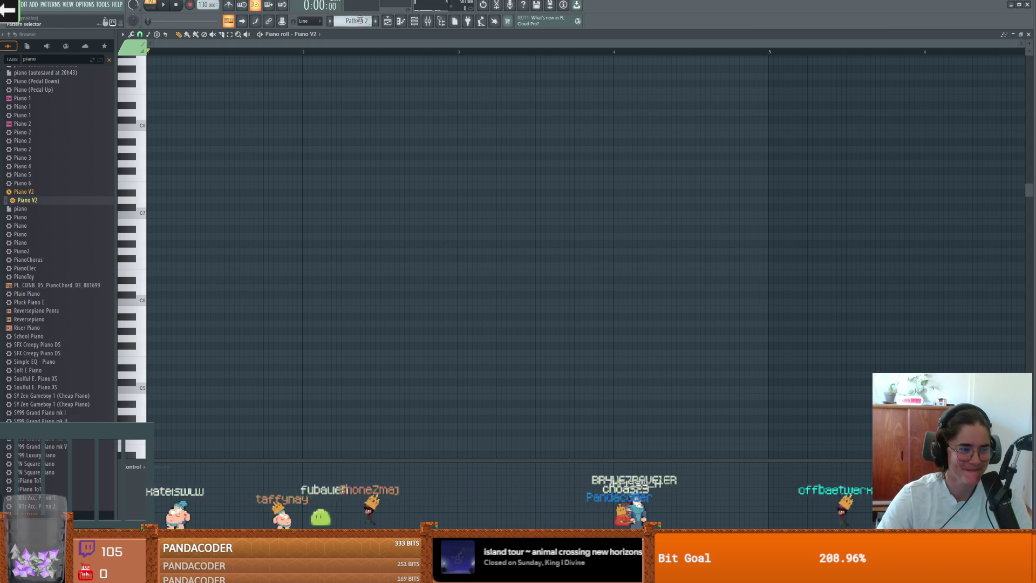
{"action": "scroll", "coordinate": [361, 20], "scroll_direction": "up", "scroll_amount": 1}
{"action": "key", "text": "space"}
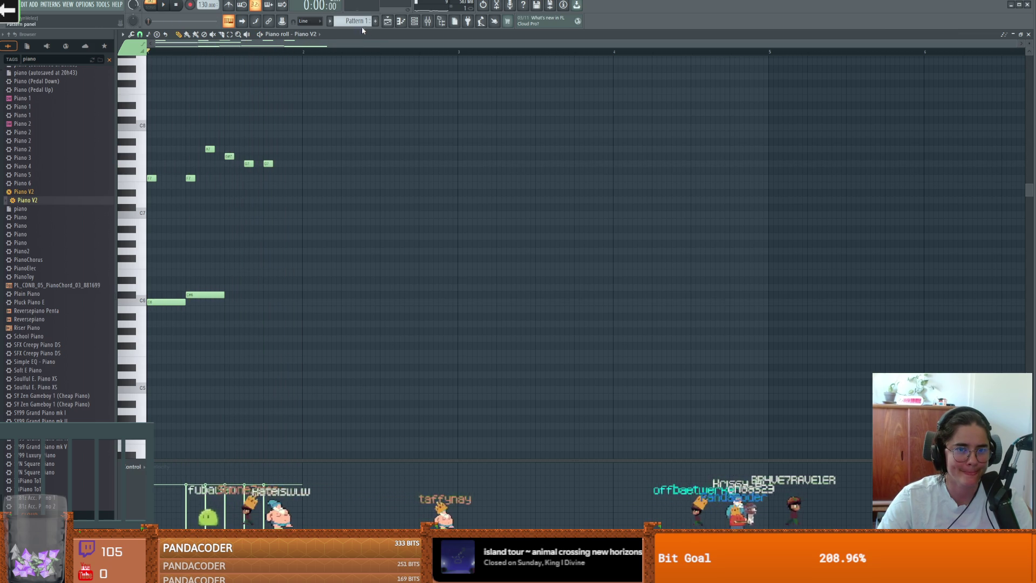
{"action": "scroll", "coordinate": [361, 22], "scroll_direction": "down", "scroll_amount": 1}
{"action": "key", "text": "space"}
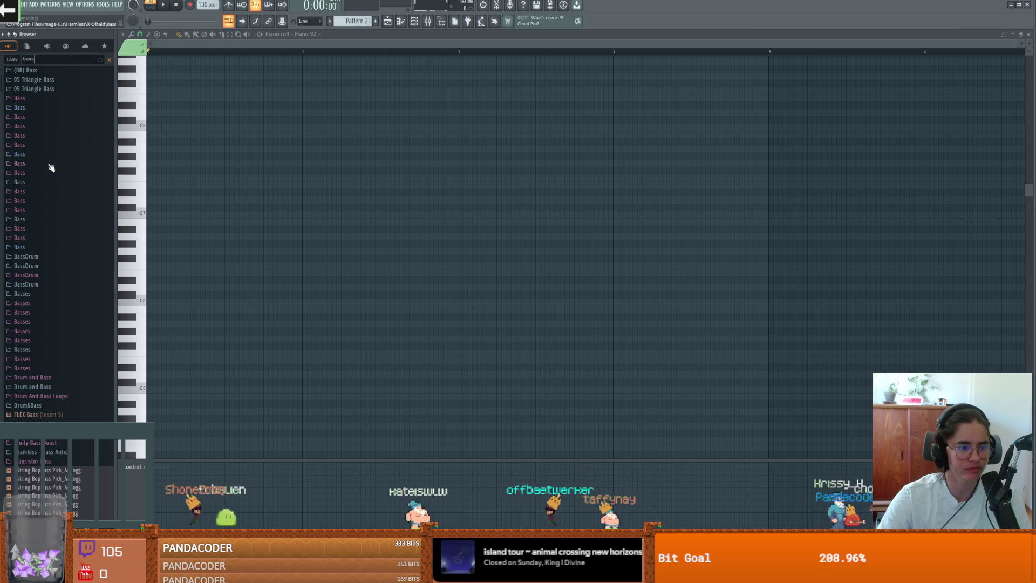
- Search the browser for 'anez' and add the Ibanez bass preset as a new channel
{"action": "scroll", "coordinate": [51, 161], "scroll_direction": "down", "scroll_amount": 8}
{"action": "type", "text": "ibanez"}
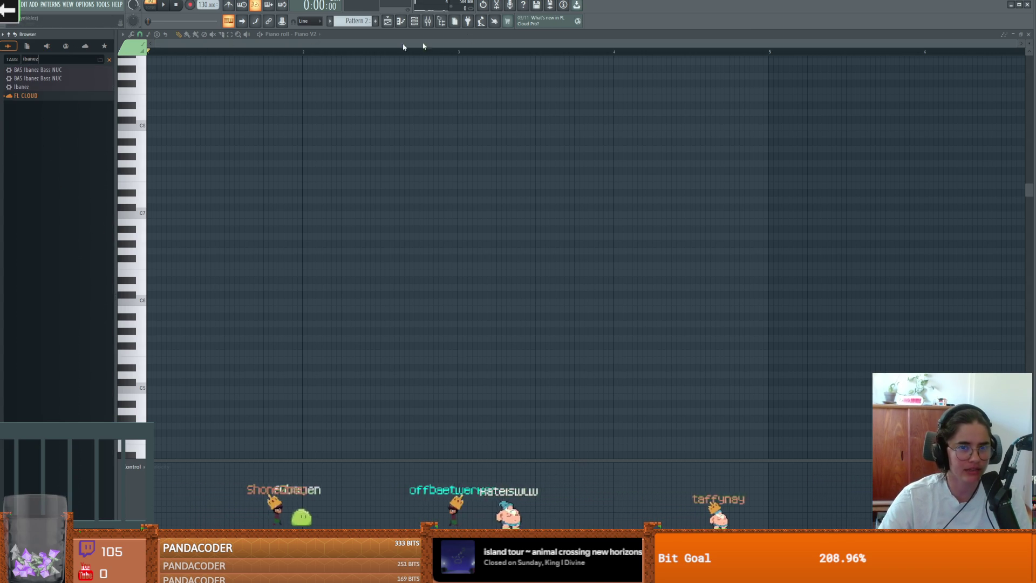
{"action": "left_click", "coordinate": [414, 23]}
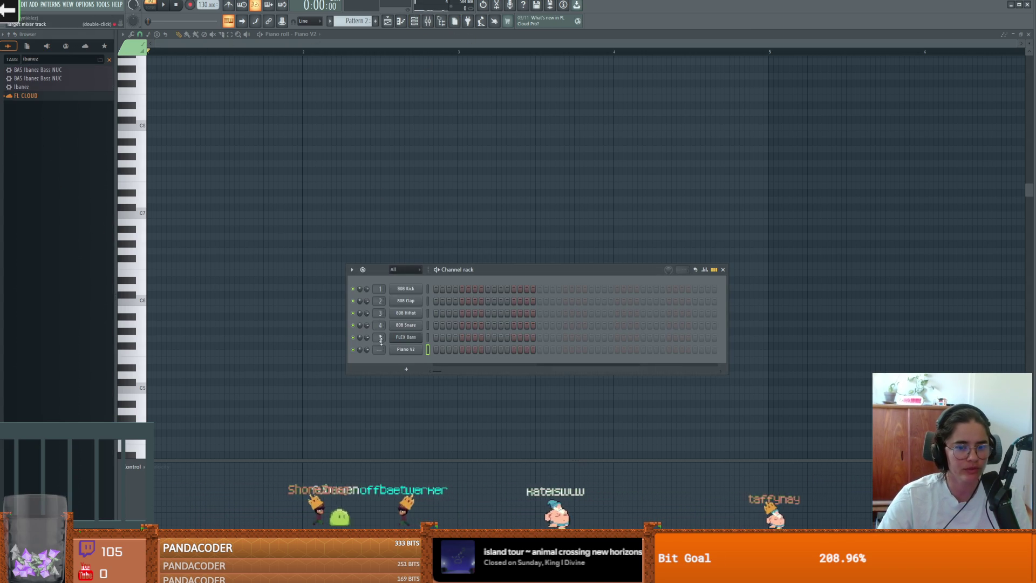
{"action": "left_click_drag", "start_coordinate": [24, 87], "coordinate": [400, 365]}
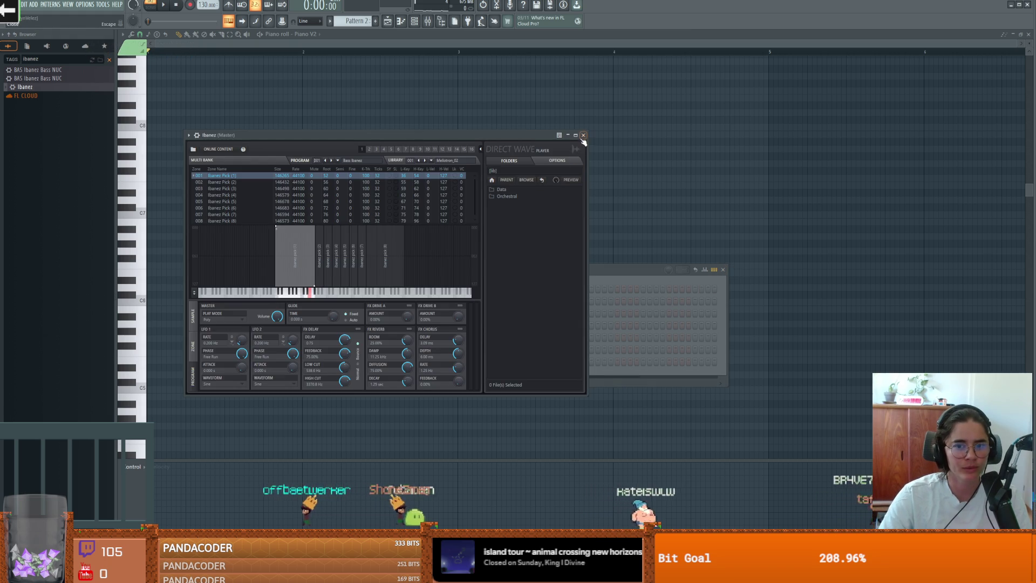
{"action": "left_click", "coordinate": [583, 136]}
- Place a test note in the Piano V2 piano roll and delete it again
{"action": "left_click", "coordinate": [723, 269]}
{"action": "left_click_drag", "start_coordinate": [157, 109], "coordinate": [141, 281]}
{"action": "right_click", "coordinate": [162, 284]}
- Switch note editing to the Ibanez channel and place the first C#5 bass note
{"action": "left_click", "coordinate": [295, 34]}
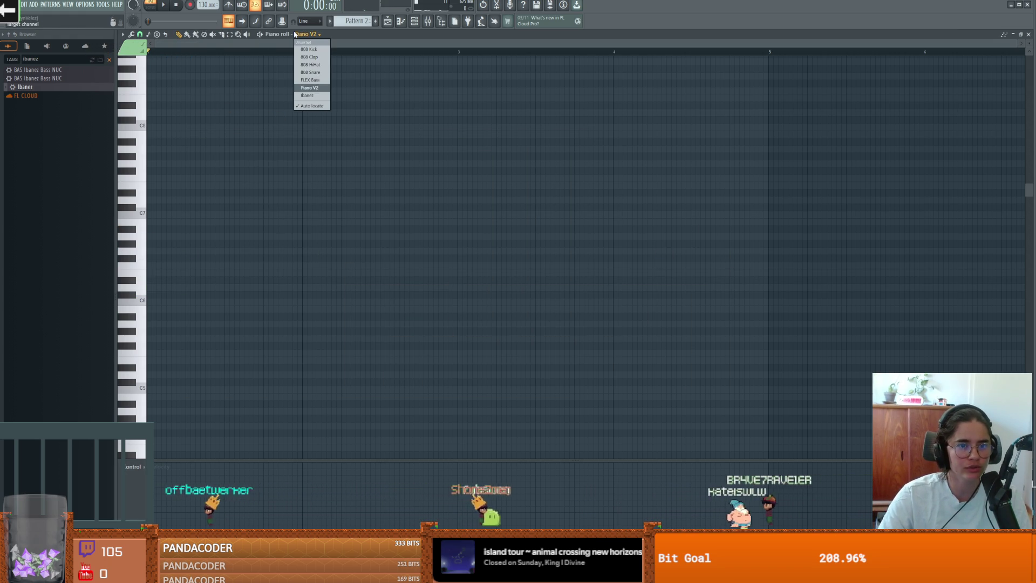
{"action": "left_click", "coordinate": [308, 97]}
{"action": "mouse_move", "coordinate": [162, 162]}
{"action": "left_mouse_down"}
{"action": "mouse_move", "coordinate": [169, 290]}
{"action": "mouse_move", "coordinate": [154, 296]}
{"action": "mouse_move", "coordinate": [173, 292]}
{"action": "mouse_move", "coordinate": [162, 142]}
{"action": "left_mouse_up"}
{"action": "key", "text": "space"}
{"action": "key", "text": "space"}
{"action": "scroll", "coordinate": [185, 250], "scroll_direction": "up", "scroll_amount": 3}
{"action": "key", "text": "space"}
{"action": "key", "text": "space"}
{"action": "key", "text": "space"}
- Add a second C#5, an F5, and a fourth note at bar 1 beat 4, then return to the playlist
{"action": "key", "text": "space"}
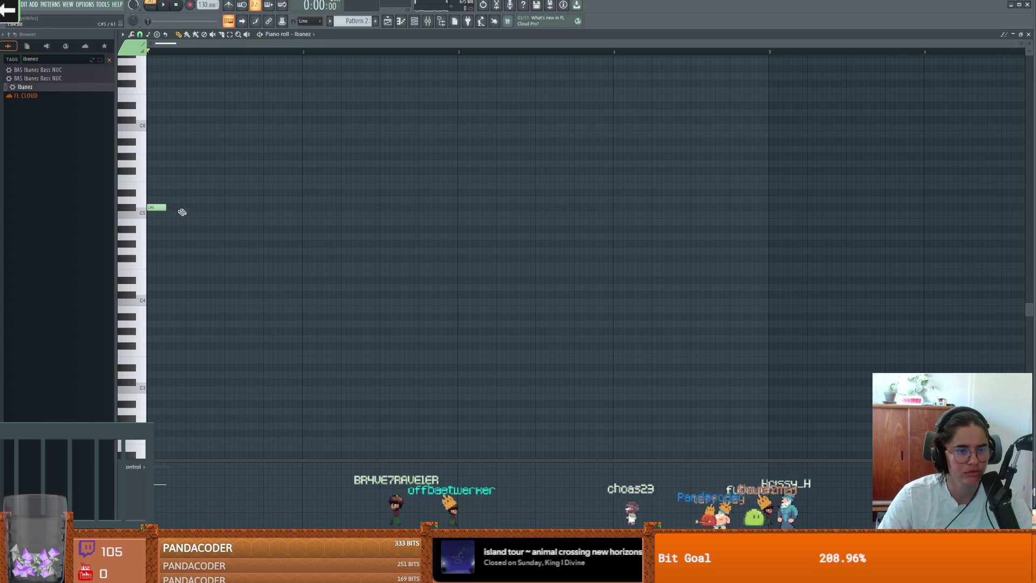
{"action": "left_click", "coordinate": [189, 208]}
{"action": "key", "text": "space"}
{"action": "key", "text": "space"}
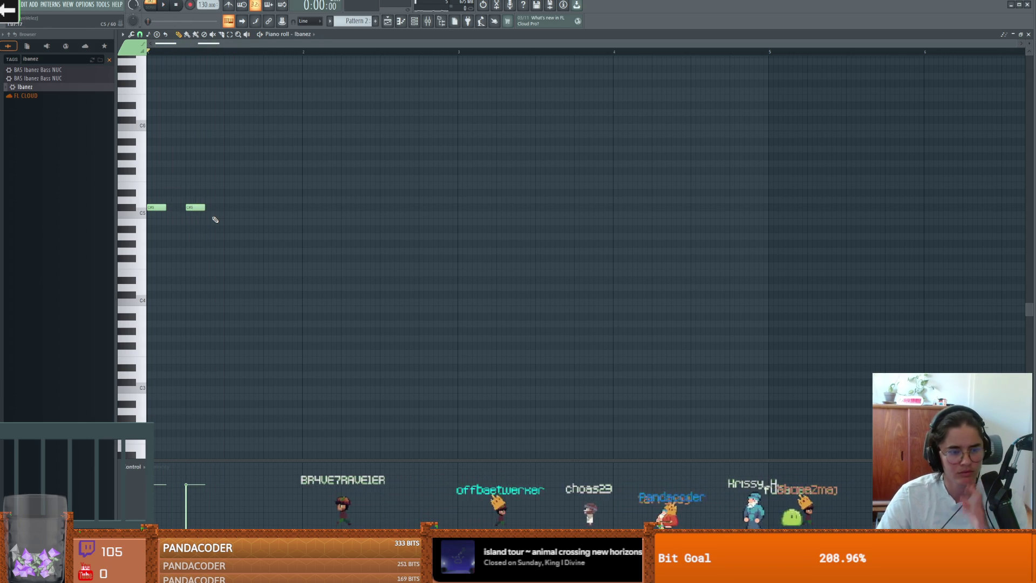
{"action": "key", "text": "space"}
{"action": "key", "text": "space"}
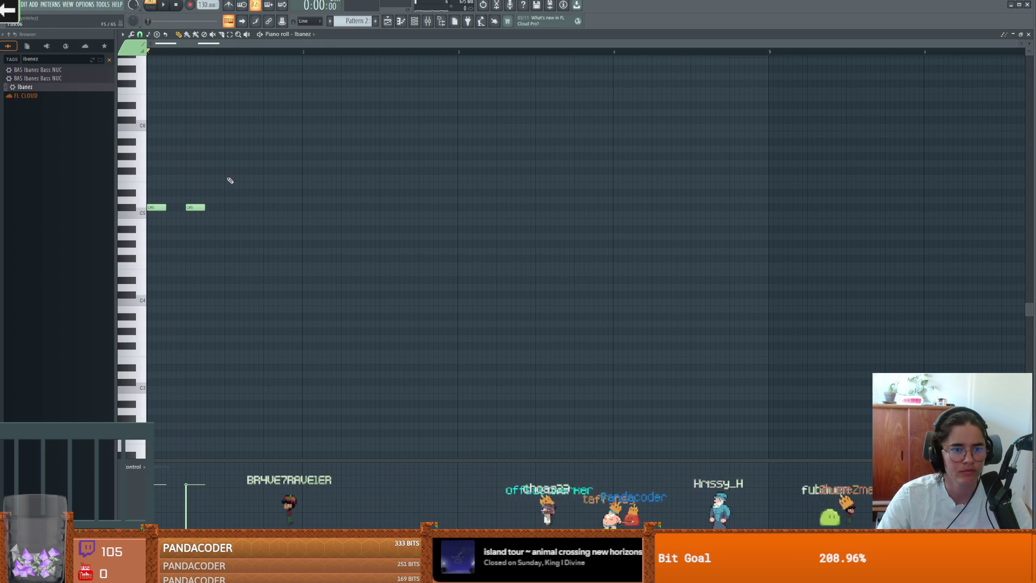
{"action": "left_click", "coordinate": [227, 170]}
{"action": "key", "text": "space"}
{"action": "left_click_drag", "start_coordinate": [229, 171], "coordinate": [228, 179]}
{"action": "key", "text": "space"}
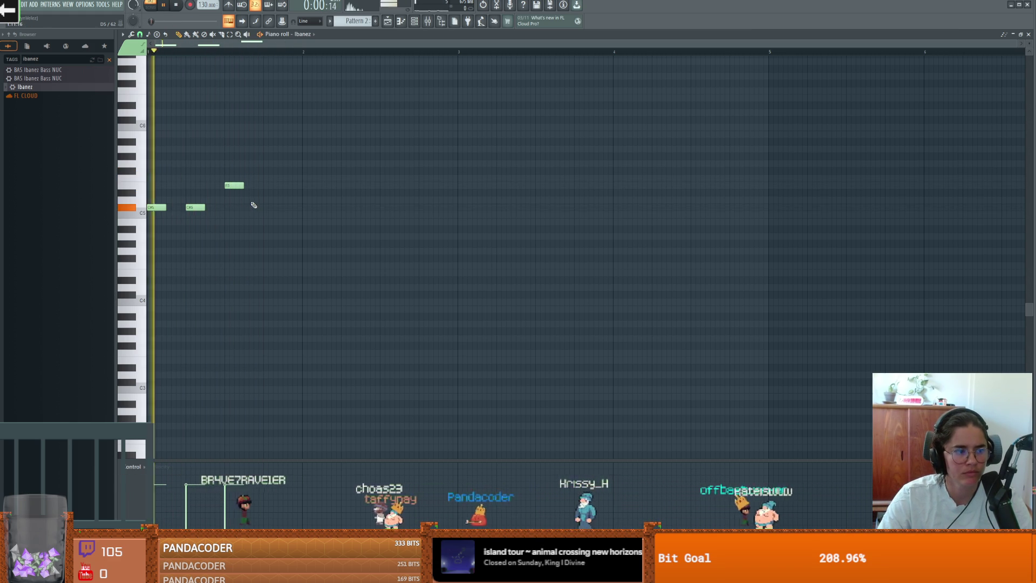
{"action": "left_click", "coordinate": [268, 200]}
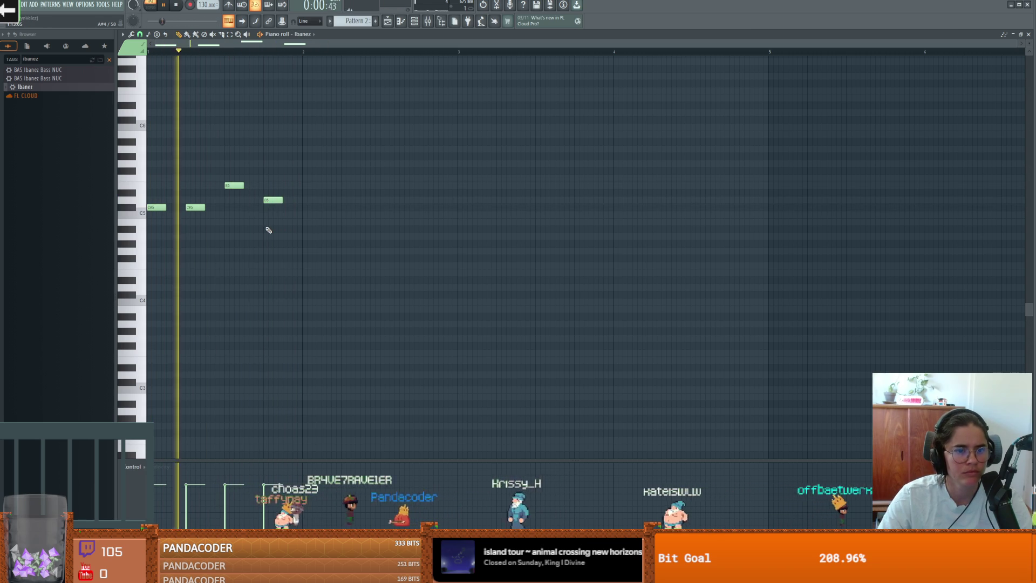
{"action": "left_click", "coordinate": [406, 27]}
- Rename Pattern 2 to 'bass'
{"action": "right_click", "coordinate": [161, 78]}
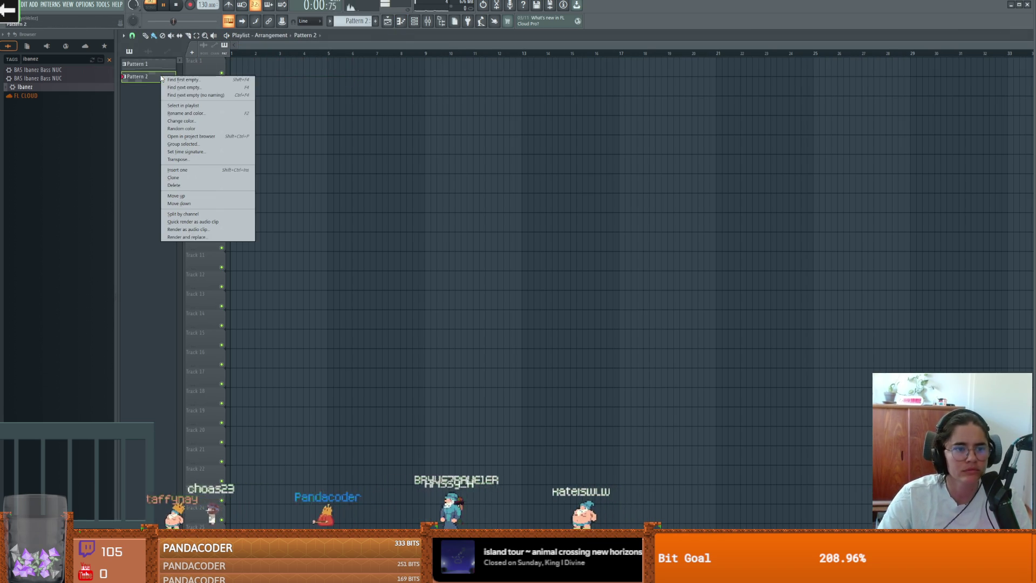
{"action": "left_click", "coordinate": [186, 114]}
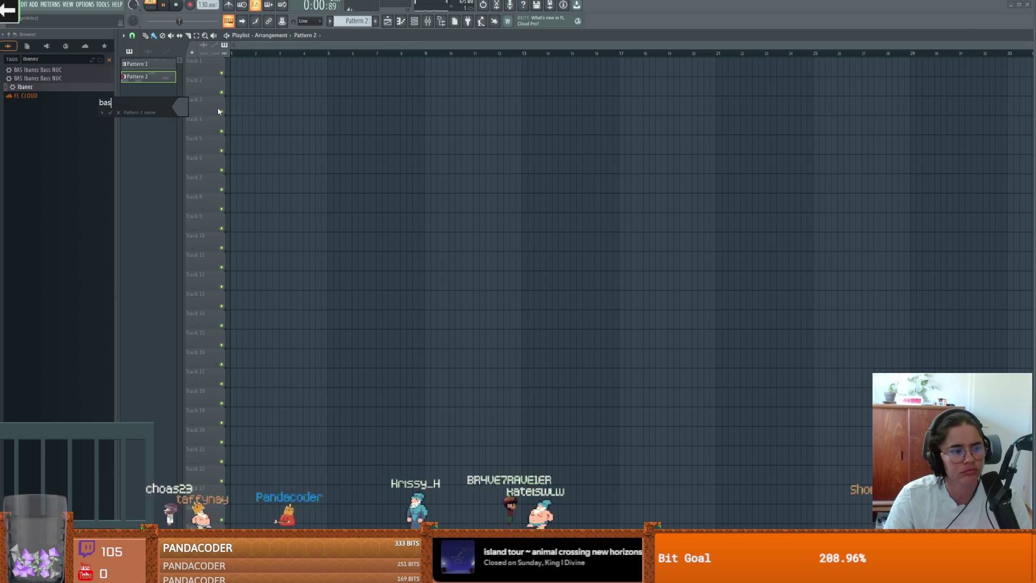
{"action": "type", "text": "s"}
{"action": "key", "text": "Return"}
- Colour the bass pattern saddle brown and reopen its Ibanez notes
{"action": "right_click", "coordinate": [150, 81]}
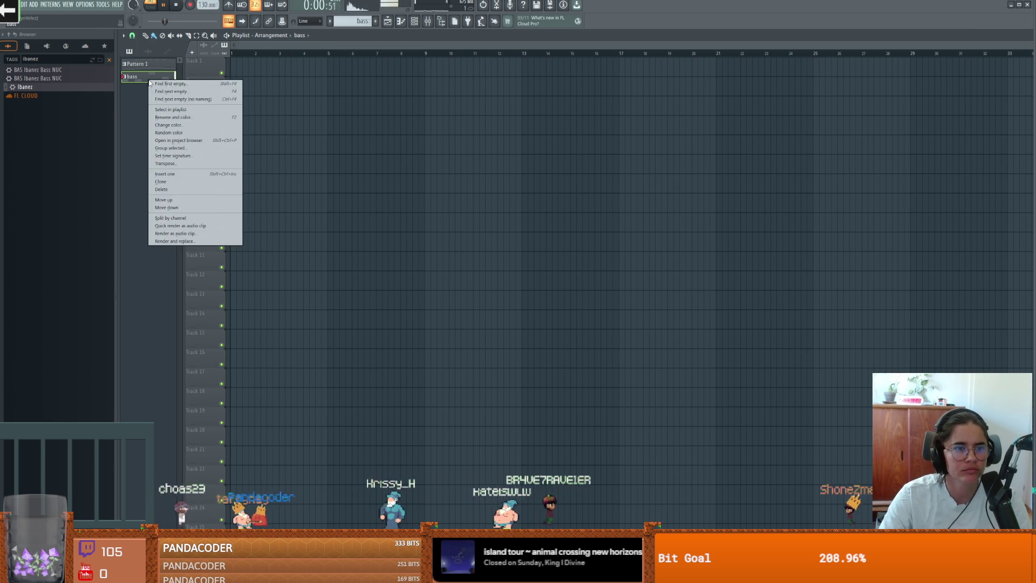
{"action": "left_click", "coordinate": [176, 118]}
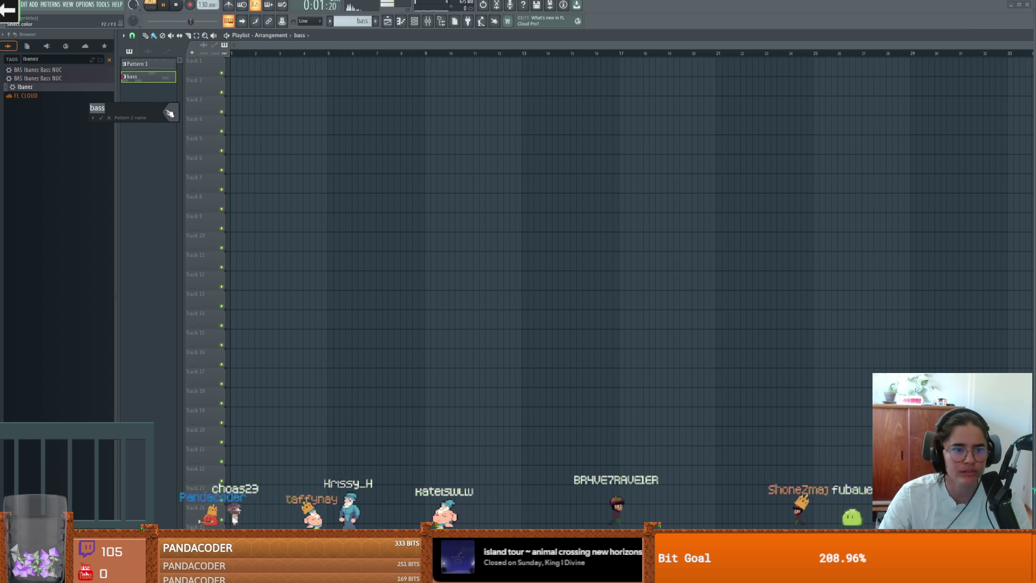
{"action": "left_click", "coordinate": [170, 111]}
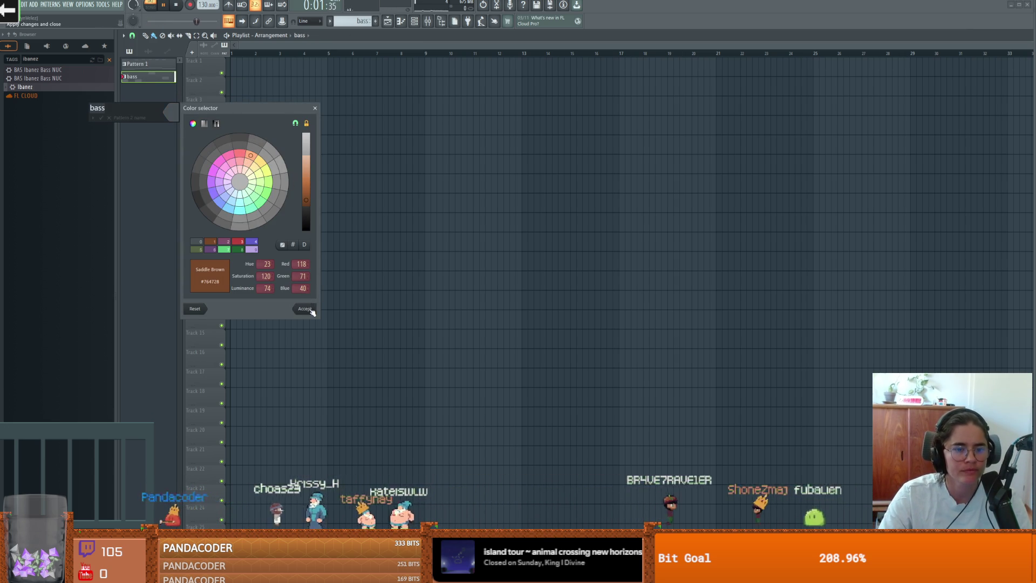
{"action": "left_click", "coordinate": [310, 310]}
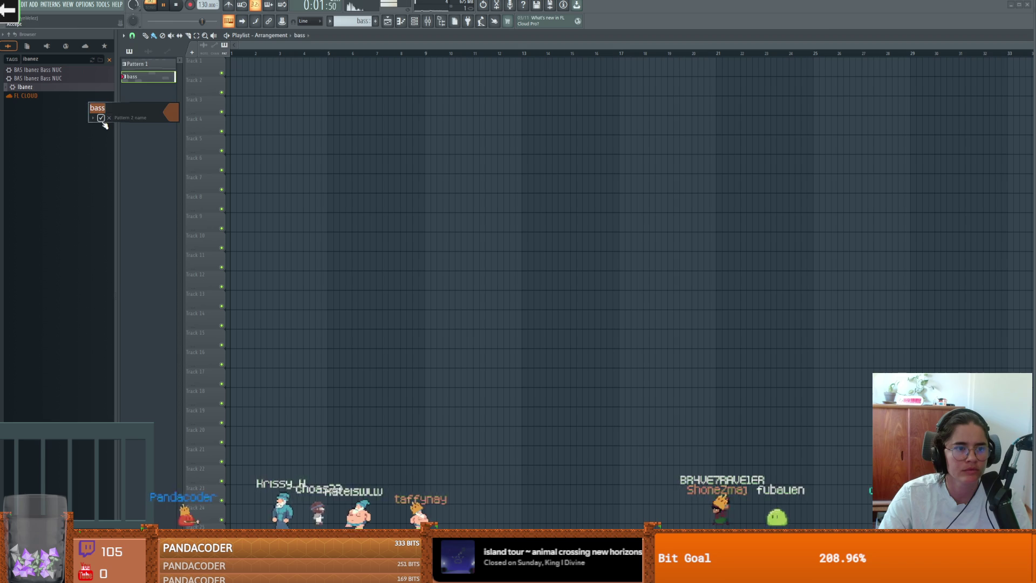
{"action": "left_click", "coordinate": [401, 21]}
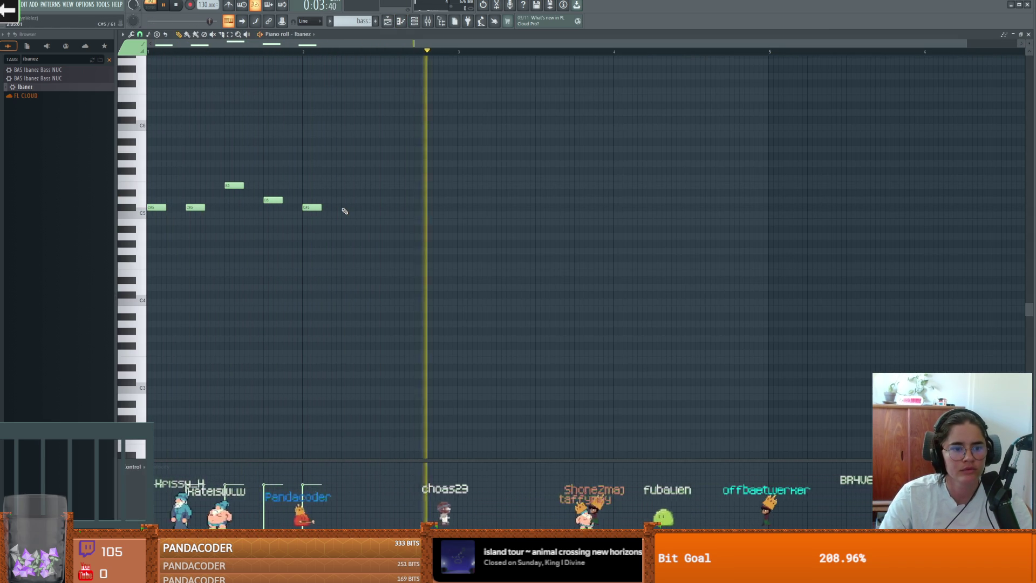
- Extend the Ibanez line with another C#5, an E5, and a slightly earlier F5
{"action": "left_click", "coordinate": [346, 208]}
{"action": "left_click", "coordinate": [383, 229]}
{"action": "key", "text": "space"}
{"action": "left_click_drag", "start_coordinate": [391, 228], "coordinate": [391, 173]}
{"action": "key", "text": "space"}
{"action": "left_click", "coordinate": [431, 178]}
{"action": "left_click_drag", "start_coordinate": [433, 181], "coordinate": [429, 181]}
{"action": "key", "text": "space"}
{"action": "key", "text": "space"}
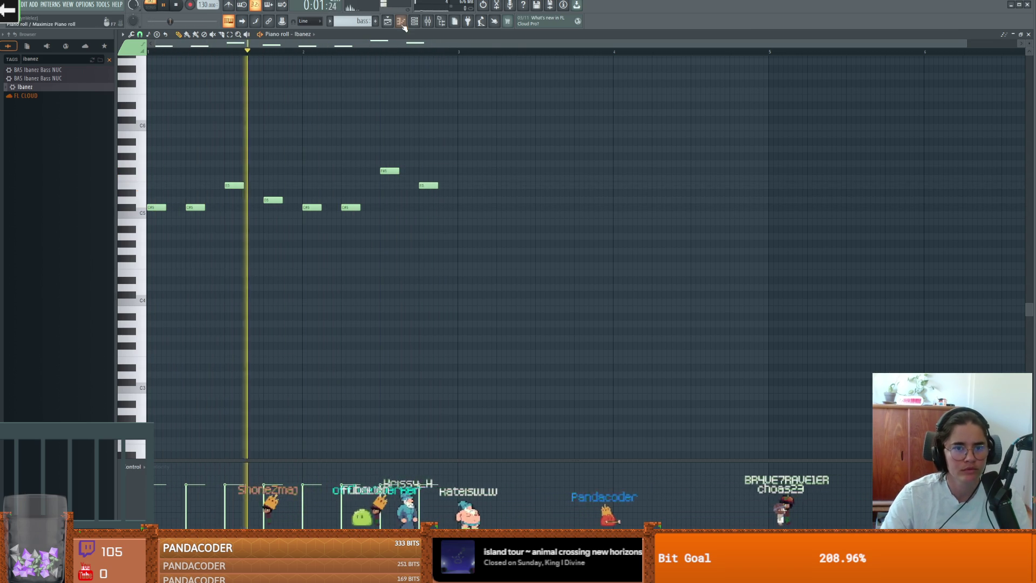
- Repeat the bass clip along Track 1 up to bar 9 and create a new pattern
{"action": "key", "text": "F5"}
{"action": "left_click_drag", "start_coordinate": [271, 75], "coordinate": [380, 80]}
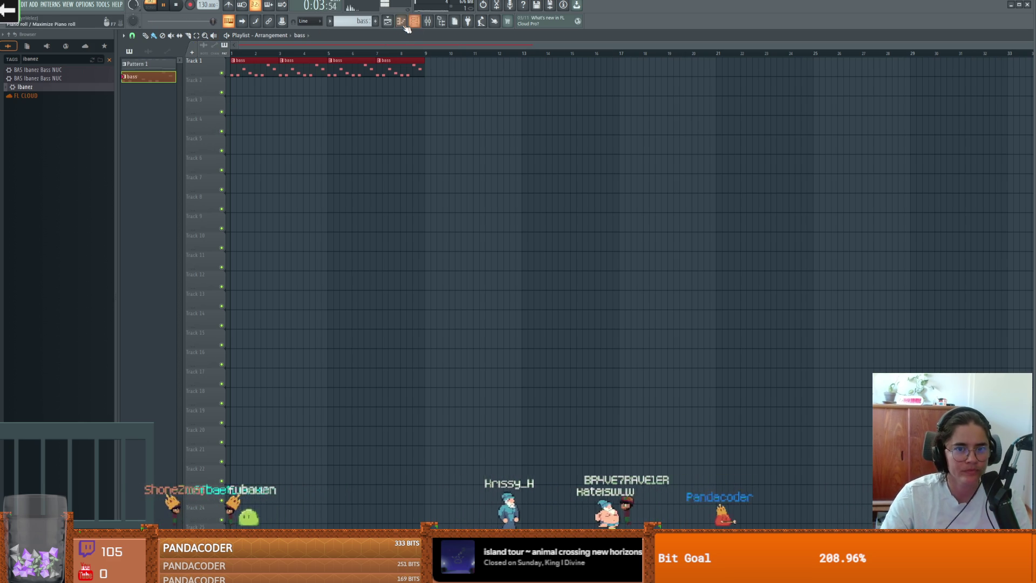
{"action": "key", "text": "F4"}
{"action": "type", "text": "Drum"}
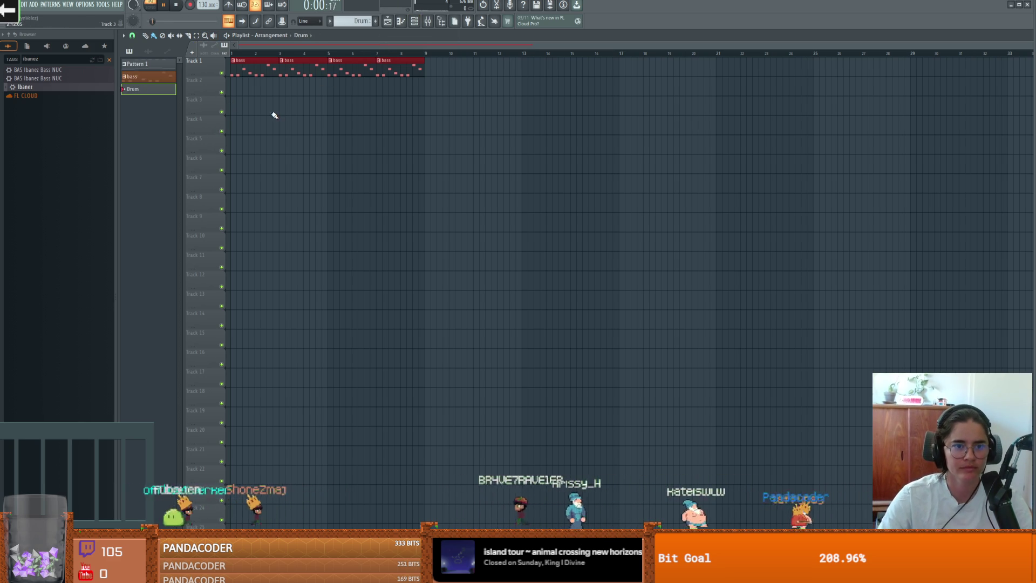
- In the new pattern, clear the first hi-hat and snare steps and turn on the first 808 HiHat step
{"action": "left_click", "coordinate": [401, 21]}
{"action": "key", "text": "space"}
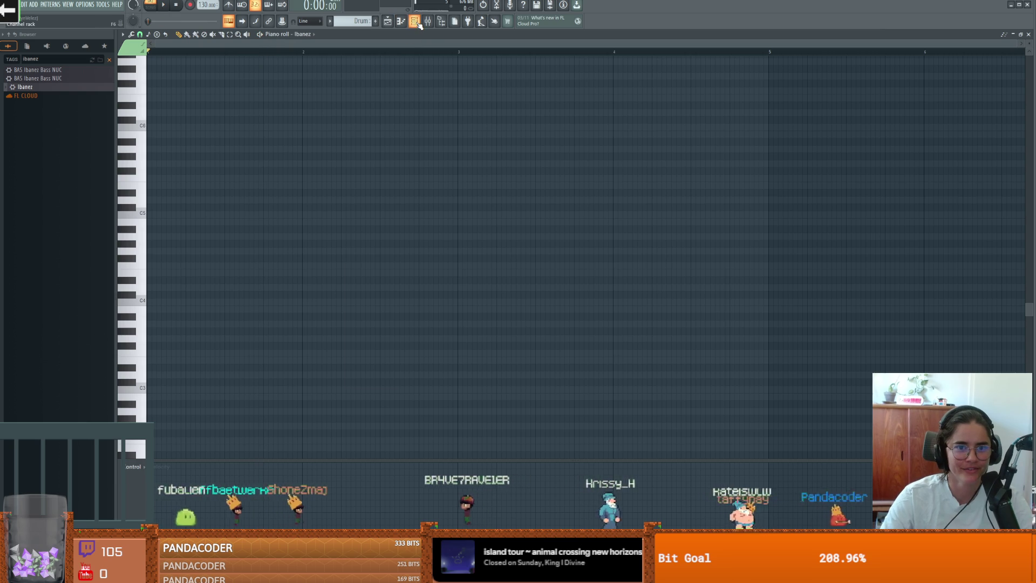
{"action": "left_click", "coordinate": [415, 22]}
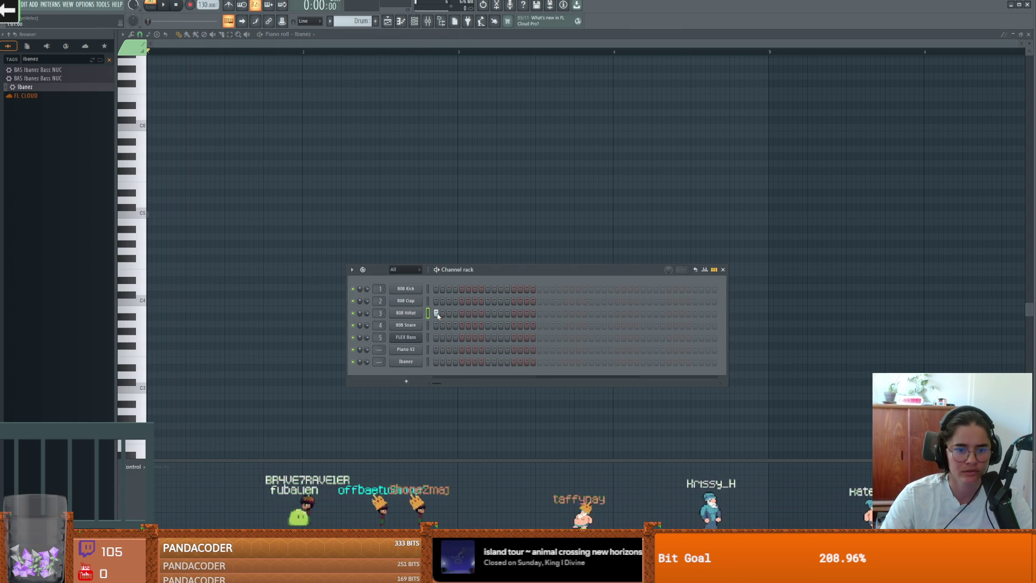
{"action": "key", "text": "space"}
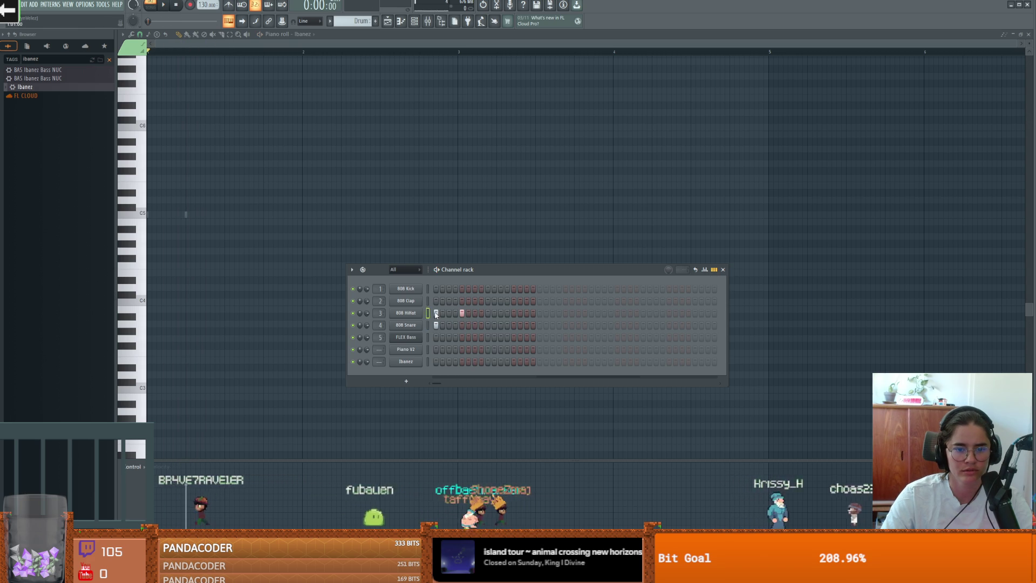
{"action": "left_click", "coordinate": [437, 326]}
{"action": "left_click", "coordinate": [436, 315]}
{"action": "key", "text": "space"}
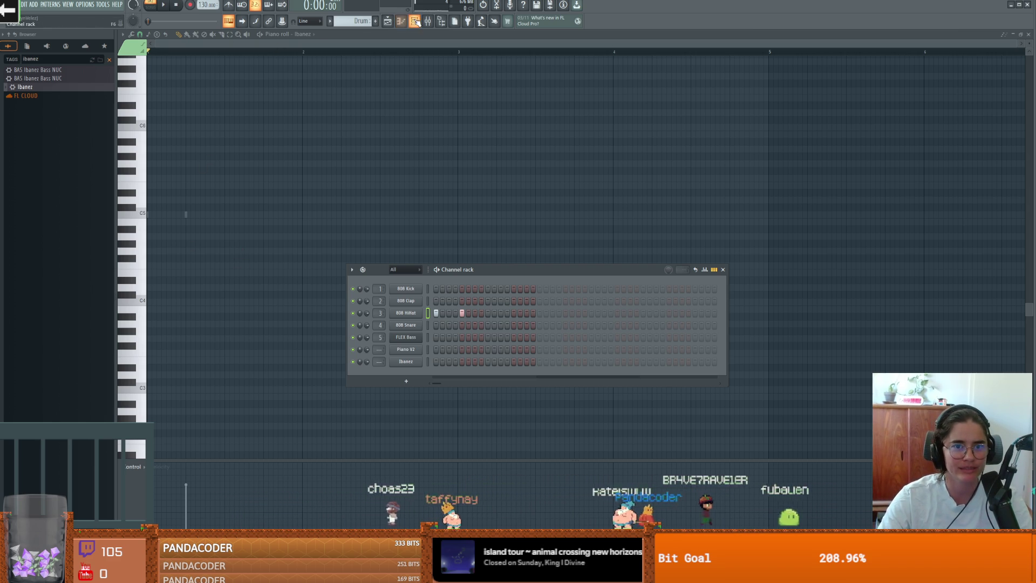
- View the 808 HiHat notes and the mixer, then return to the song arrangement
{"action": "key", "text": "F7"}
{"action": "key", "text": "F9"}
{"action": "key", "text": "F6"}
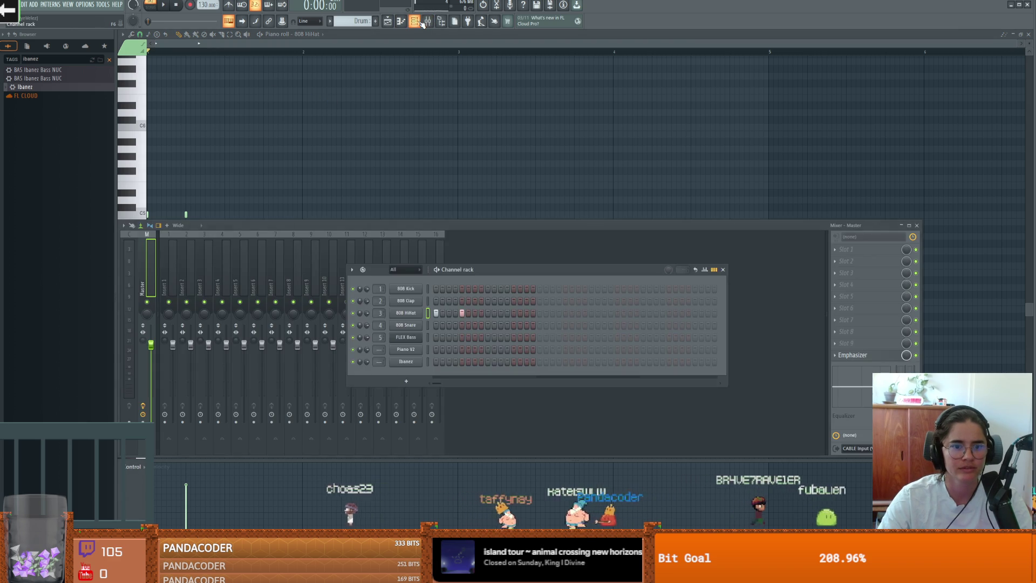
{"action": "left_click", "coordinate": [400, 22]}
{"action": "left_click", "coordinate": [387, 23]}
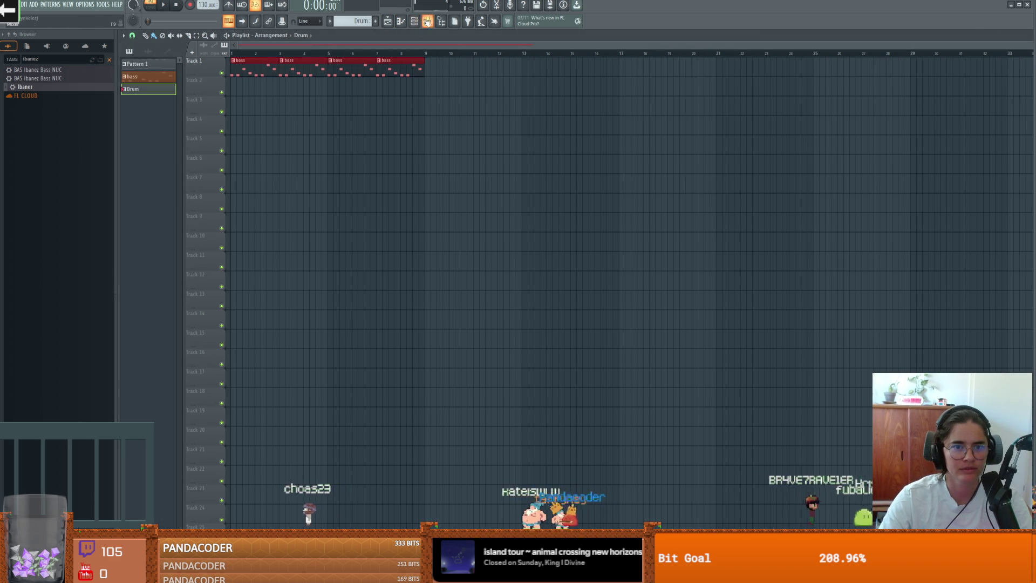
- Play the whole song with the channel rack open, trying and removing a fourth 808 Clap step
{"action": "left_click", "coordinate": [414, 21]}
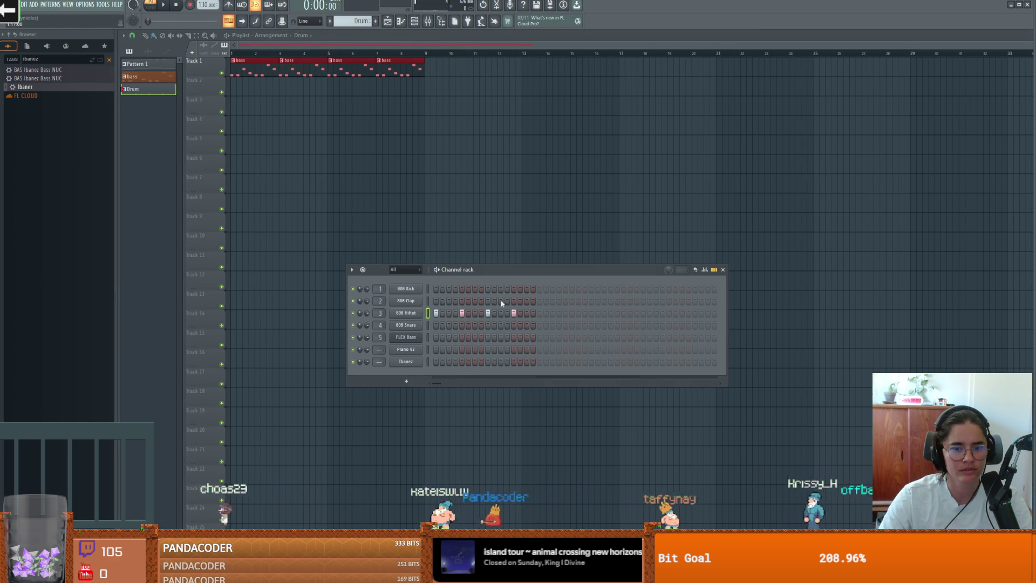
{"action": "key", "text": "l"}
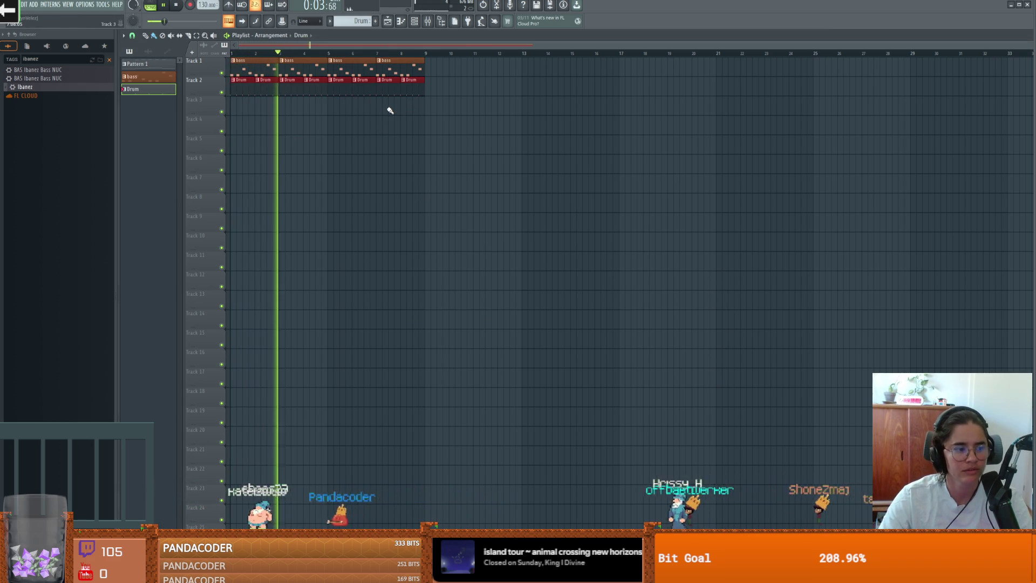
{"action": "key", "text": "F6"}
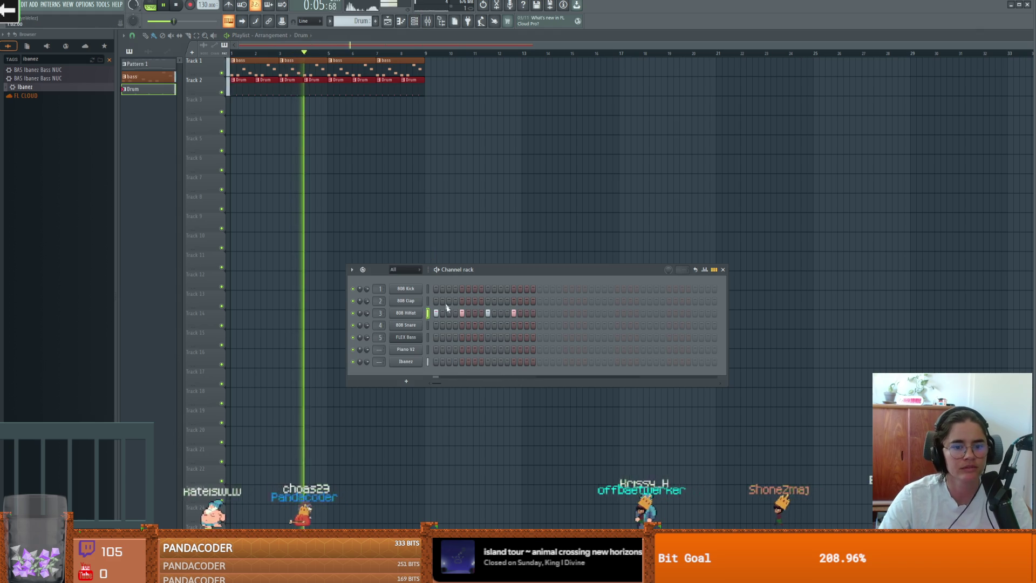
{"action": "left_click", "coordinate": [455, 301]}
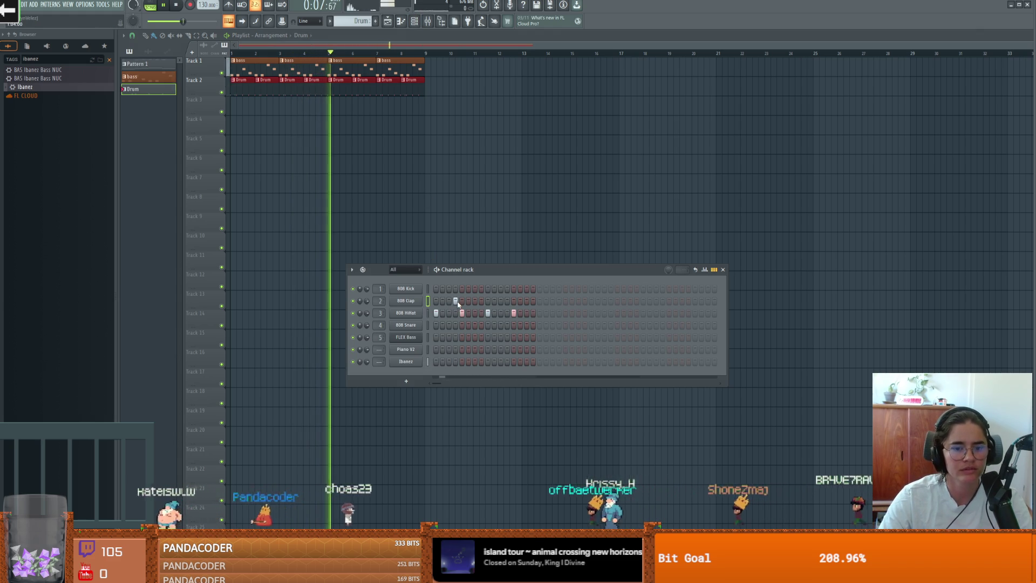
{"action": "left_click", "coordinate": [456, 301]}
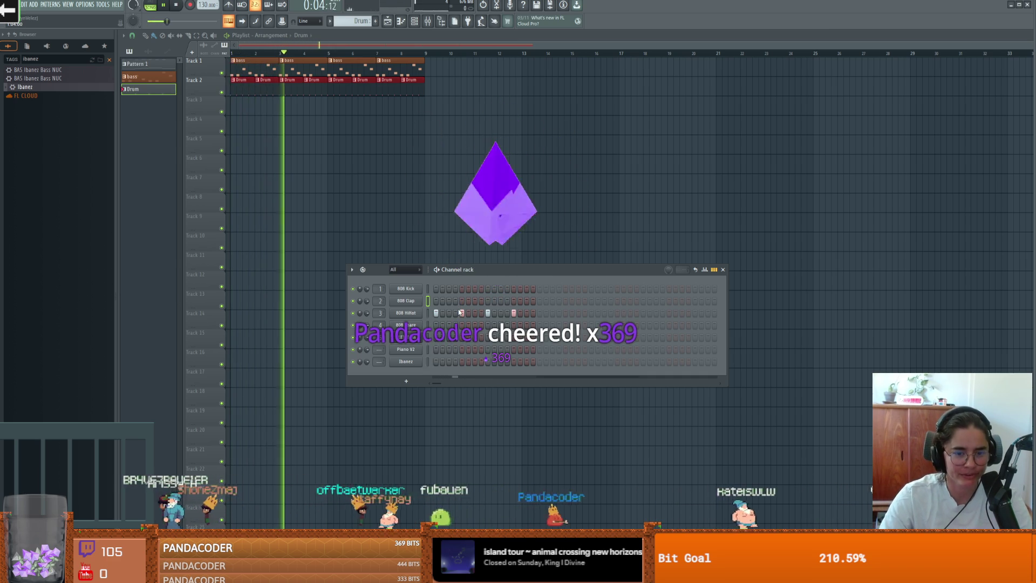
- Add 808 Kick steps 1 and 3 plus later hi-hat and kick hits, then clear overlapping Track 2 Drum clips
{"action": "left_click", "coordinate": [436, 289]}
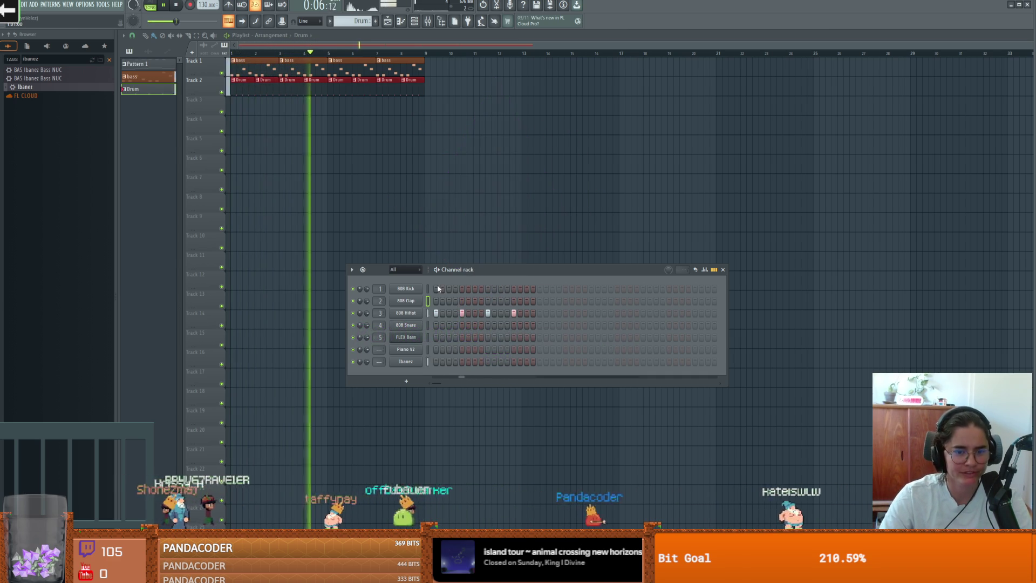
{"action": "left_click", "coordinate": [449, 289]}
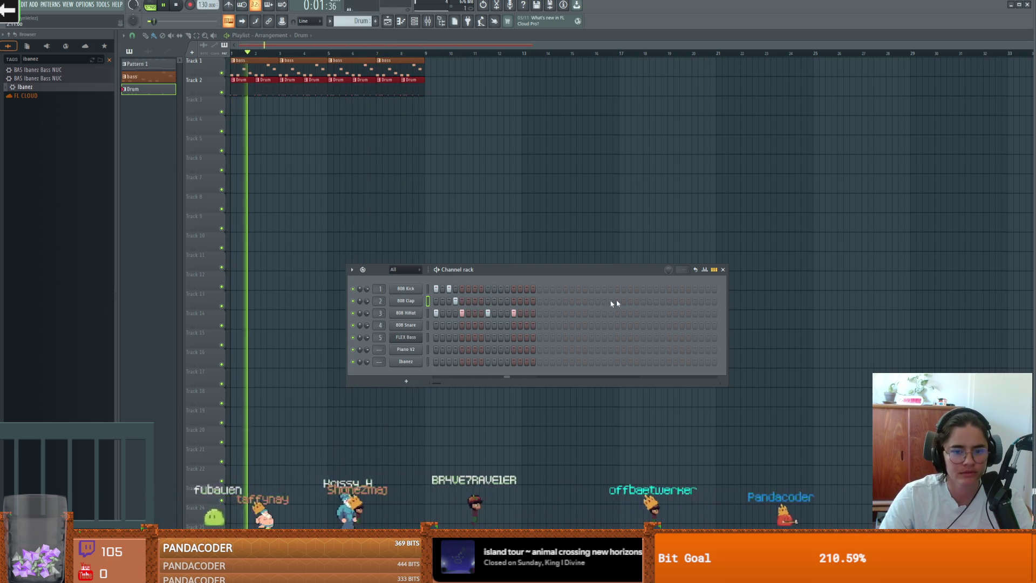
{"action": "left_click", "coordinate": [540, 313]}
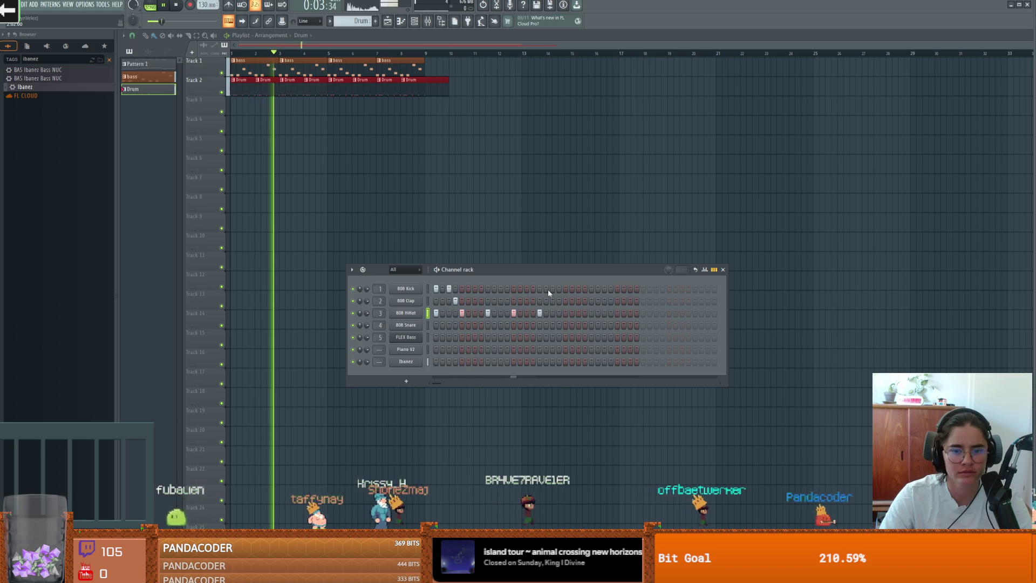
{"action": "left_click", "coordinate": [565, 288]}
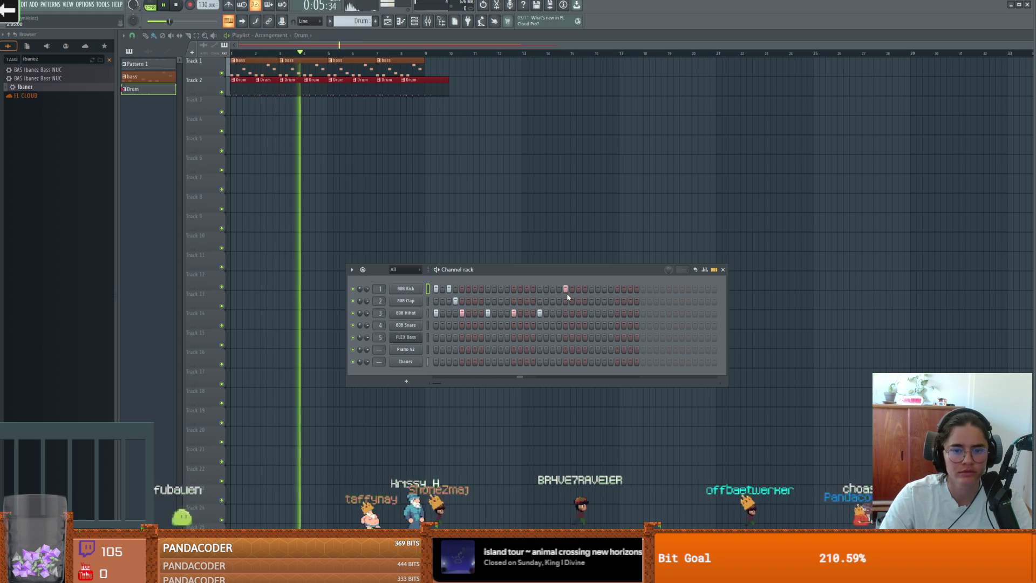
{"action": "left_click", "coordinate": [723, 270]}
{"action": "mouse_move", "coordinate": [450, 87]}
{"action": "left_mouse_down"}
{"action": "mouse_move", "coordinate": [284, 85]}
{"action": "mouse_move", "coordinate": [410, 87]}
{"action": "left_mouse_up"}
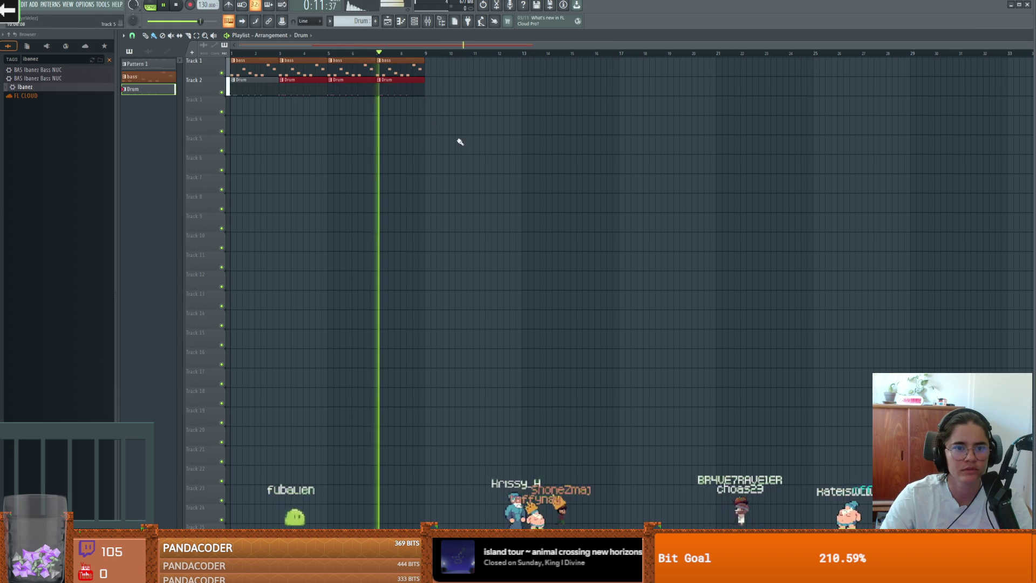
- Add a clap hit and six hi-hat hits in the second half of the drum pattern
{"action": "key", "text": "F6"}
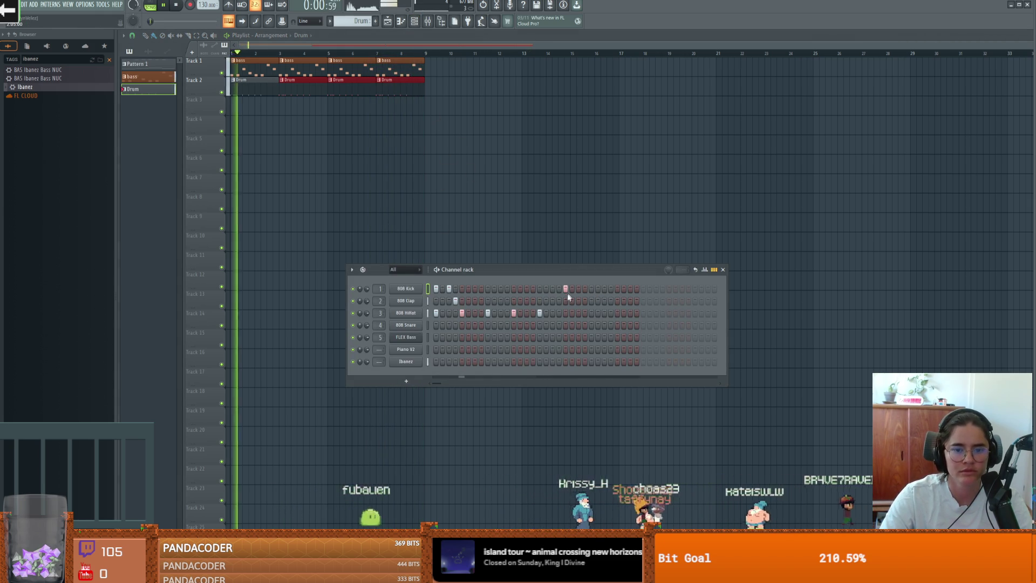
{"action": "left_click", "coordinate": [559, 300]}
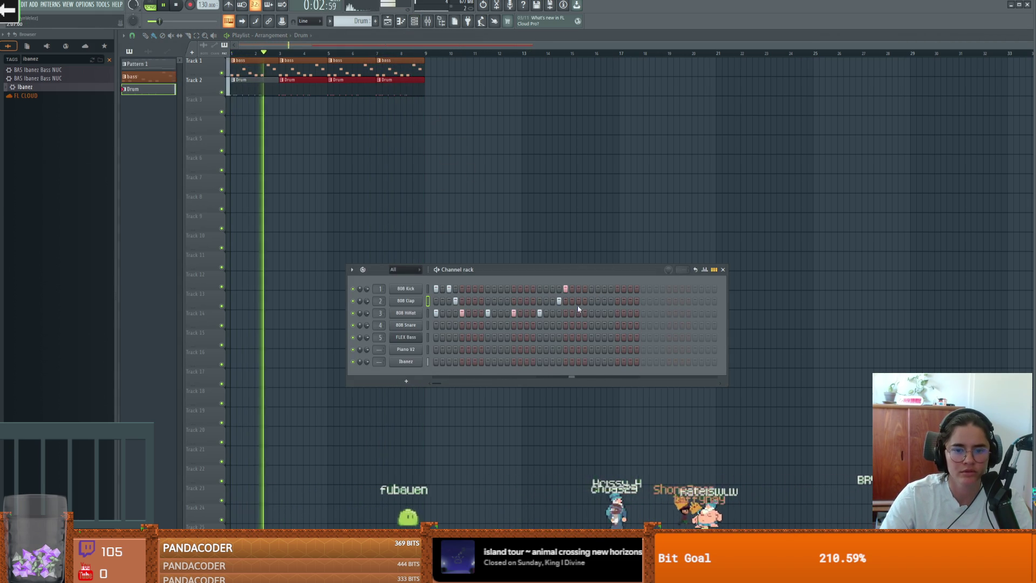
{"action": "left_click", "coordinate": [566, 313]}
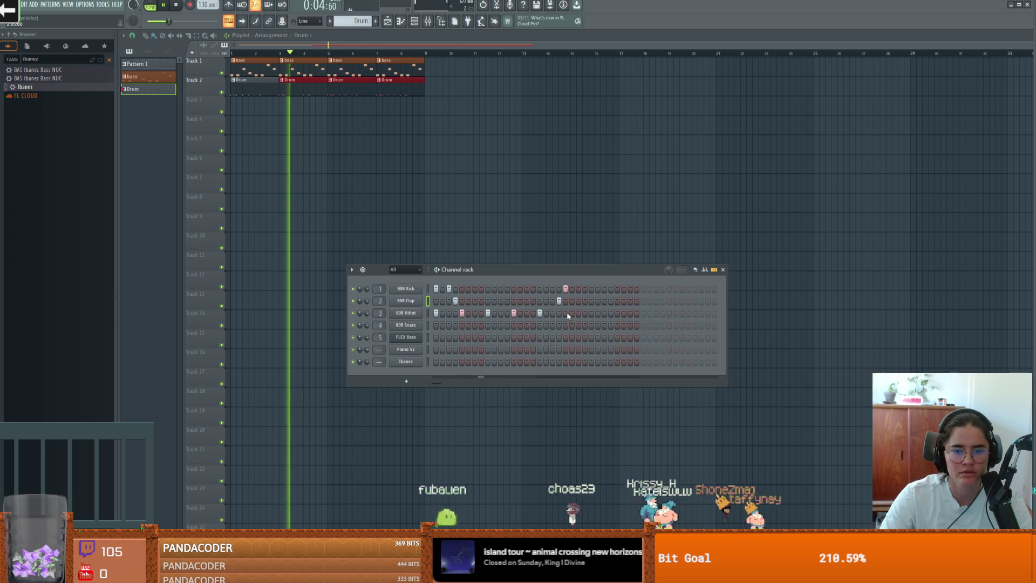
{"action": "left_click", "coordinate": [590, 313]}
{"action": "left_click", "coordinate": [618, 313]}
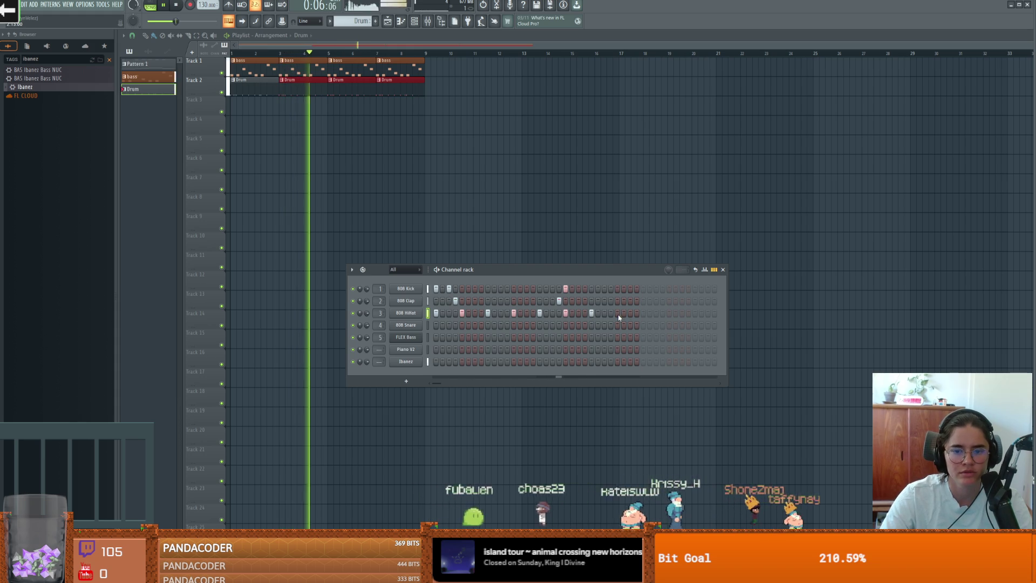
{"action": "left_click", "coordinate": [572, 313]}
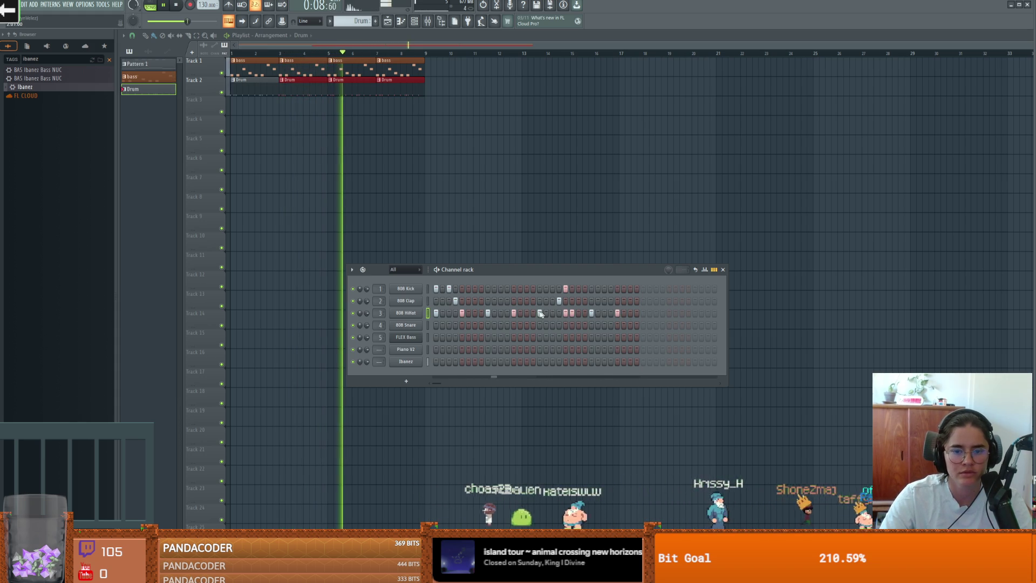
{"action": "left_click", "coordinate": [520, 313]}
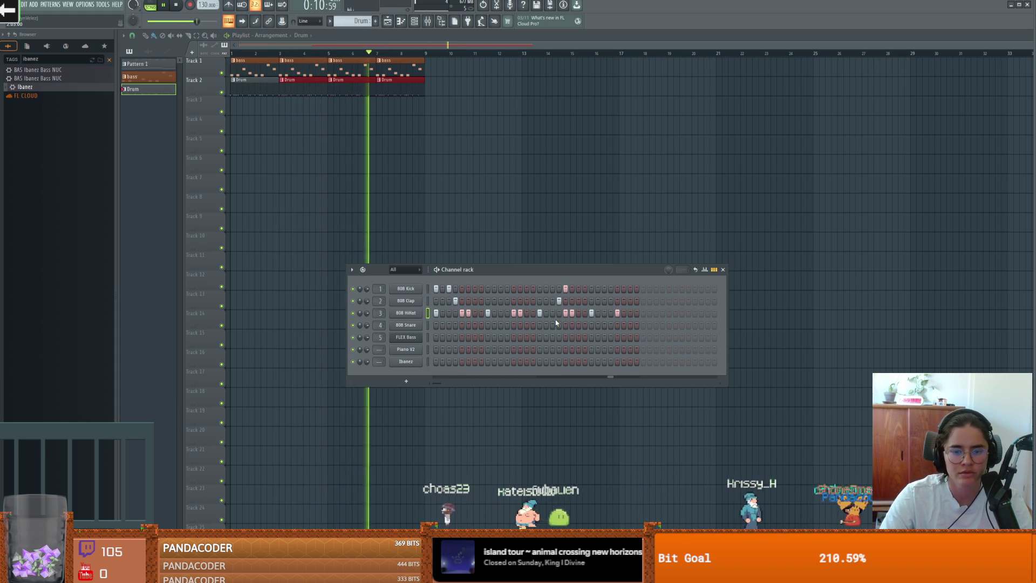
{"action": "left_click", "coordinate": [624, 313]}
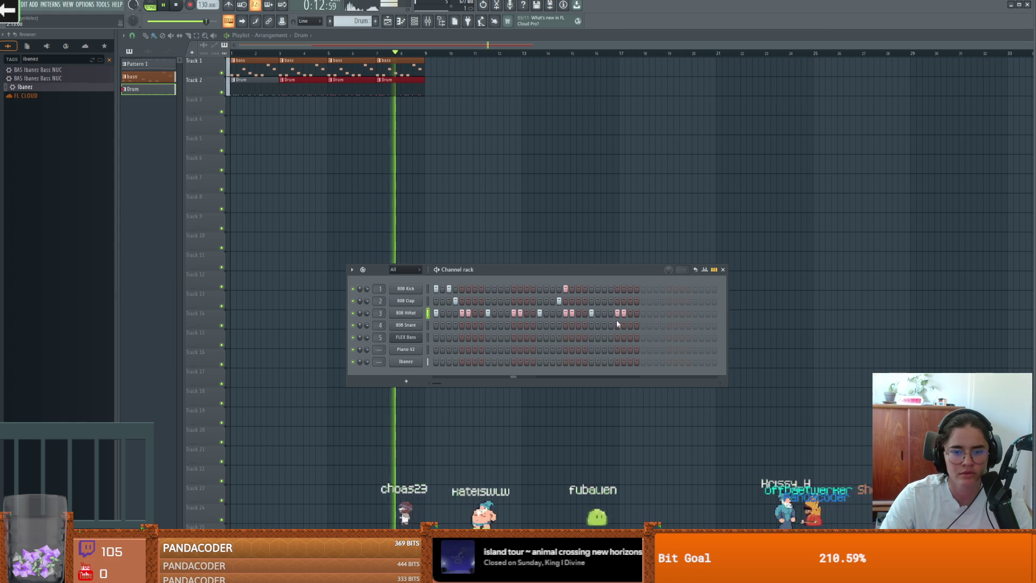
- Add kick, clap and snare hits in the second half, then close the Channel Rack
{"action": "left_click", "coordinate": [487, 289]}
{"action": "left_click", "coordinate": [507, 301]}
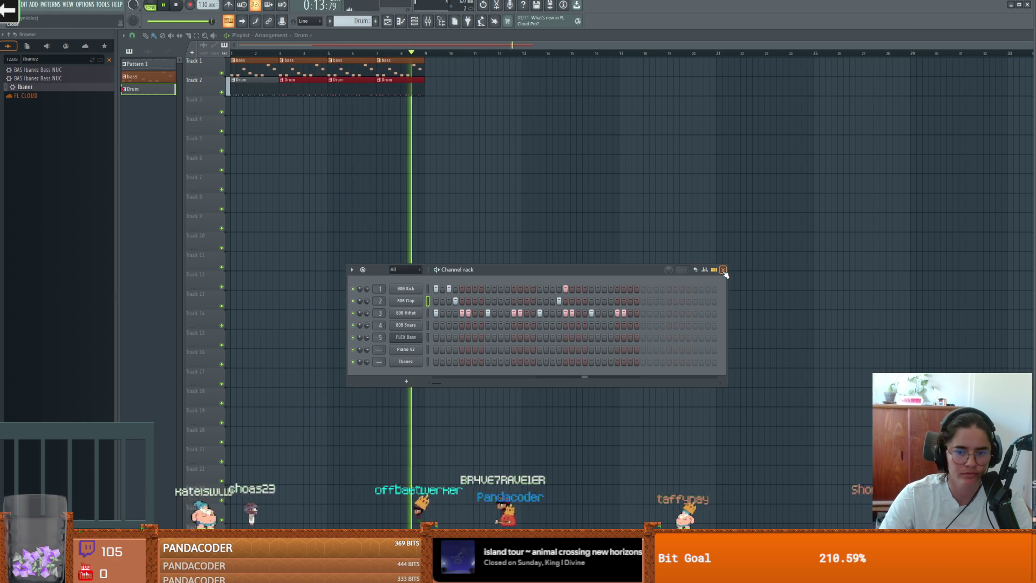
{"action": "left_click", "coordinate": [604, 325]}
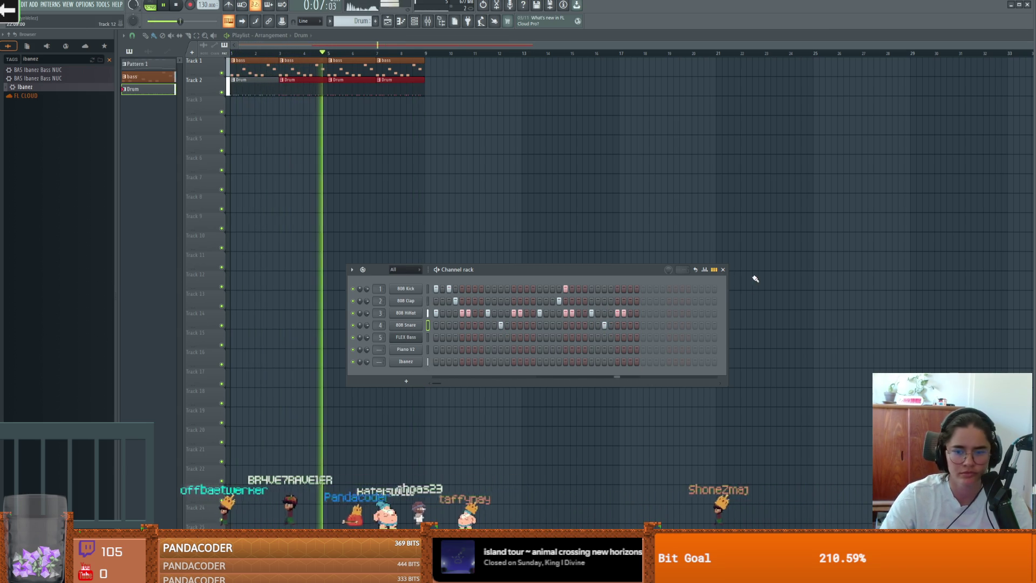
{"action": "left_click", "coordinate": [723, 270]}
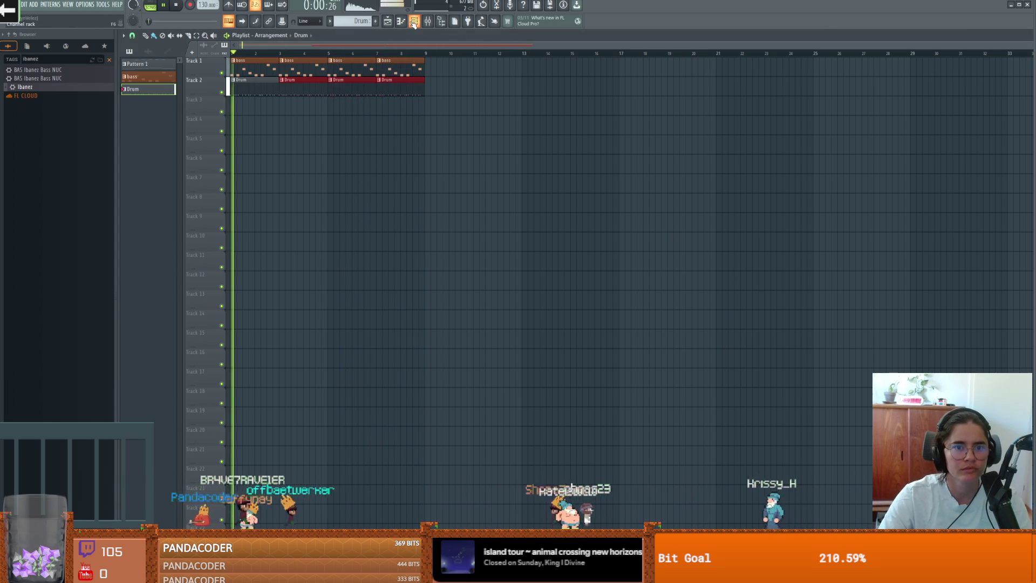
- Create a fourth pattern and name it 'Trumpets'
{"action": "key", "text": "F6"}
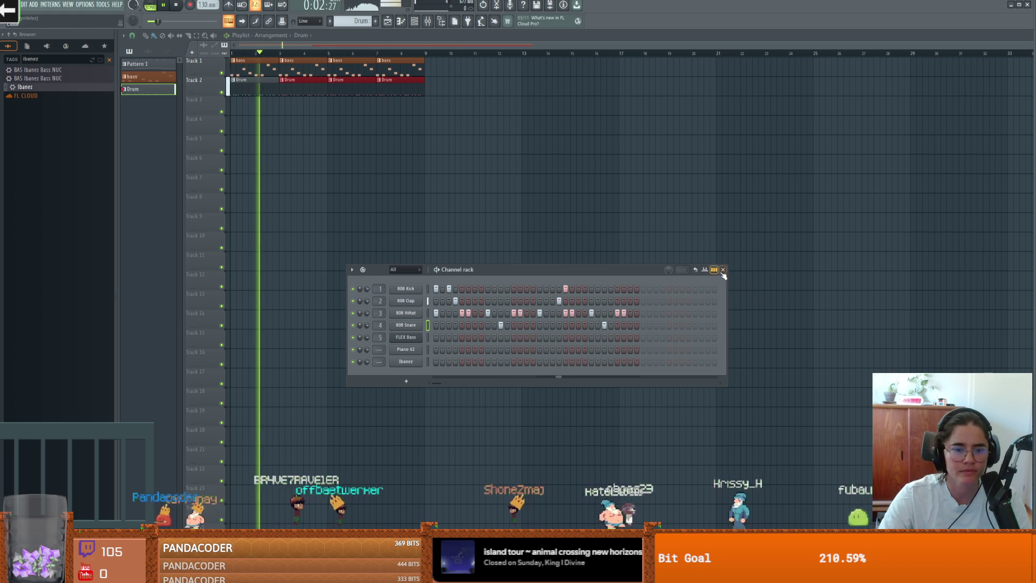
{"action": "left_click", "coordinate": [723, 270]}
{"action": "left_click", "coordinate": [375, 22]}
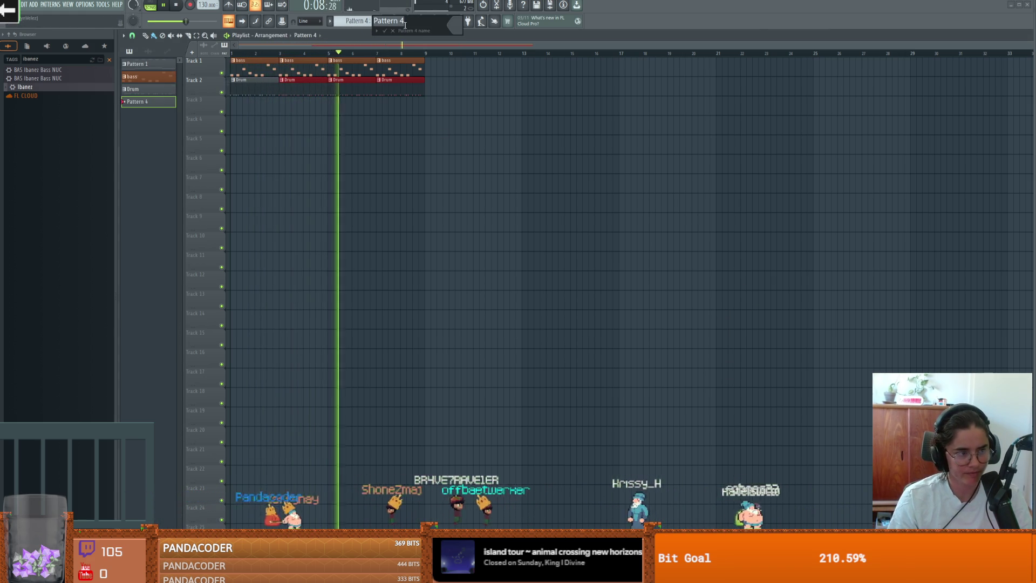
{"action": "type", "text": "Trumpets"}
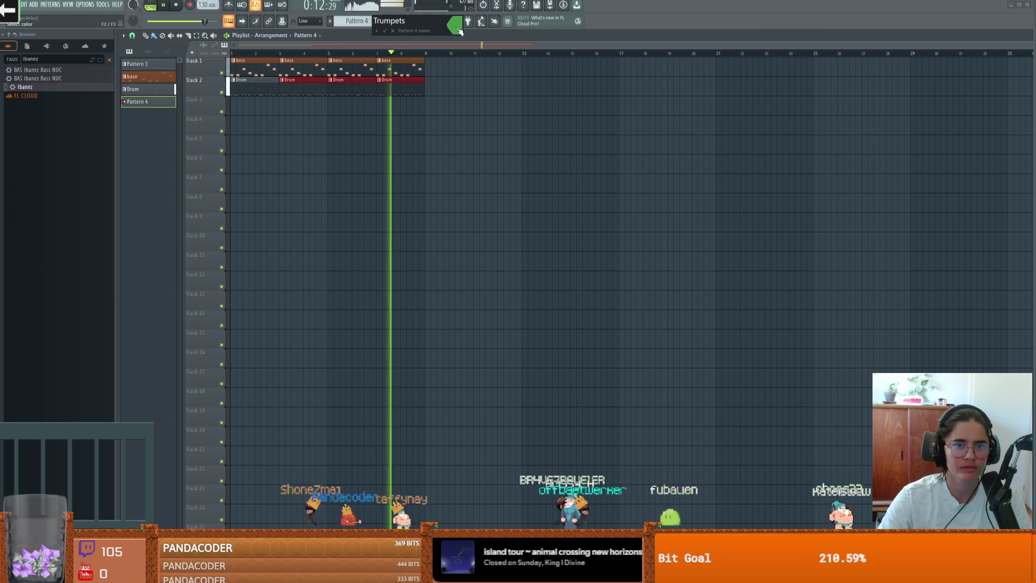
{"action": "key", "text": "Return"}
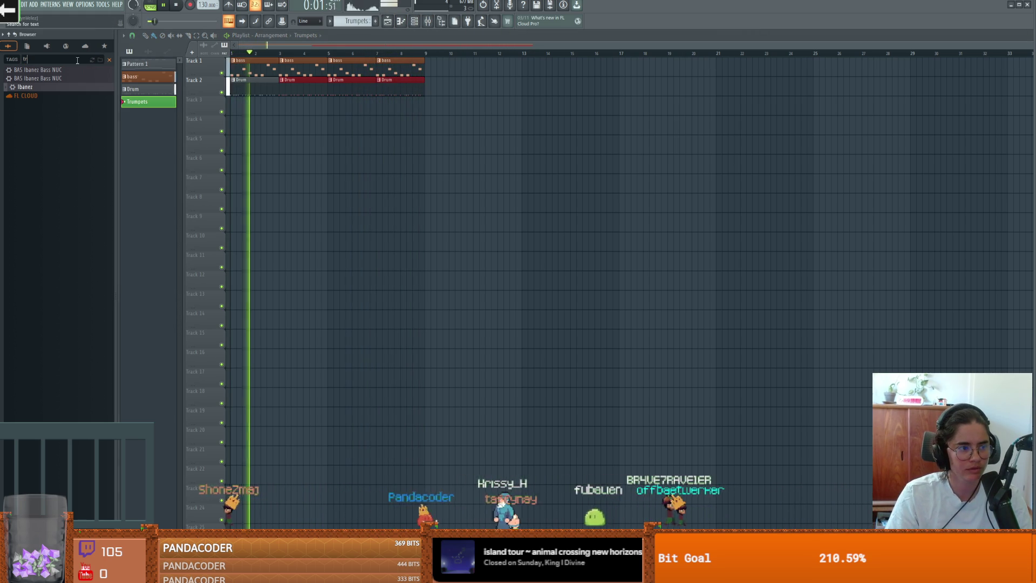
- Search the Browser for trumpet and load the AnalogTrumpet preset as a channel
{"action": "type", "text": "umpet"}
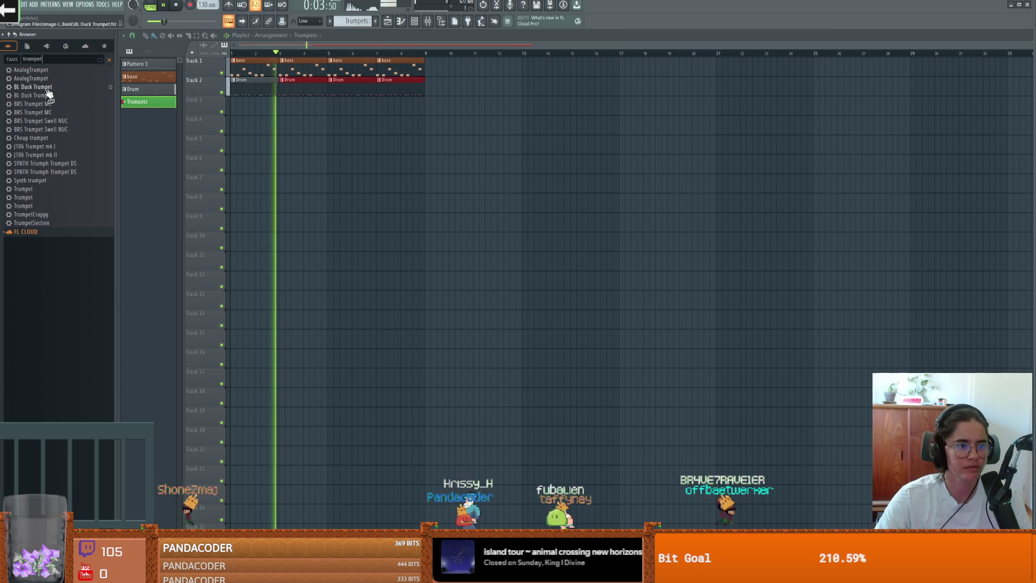
{"action": "key", "text": "F6"}
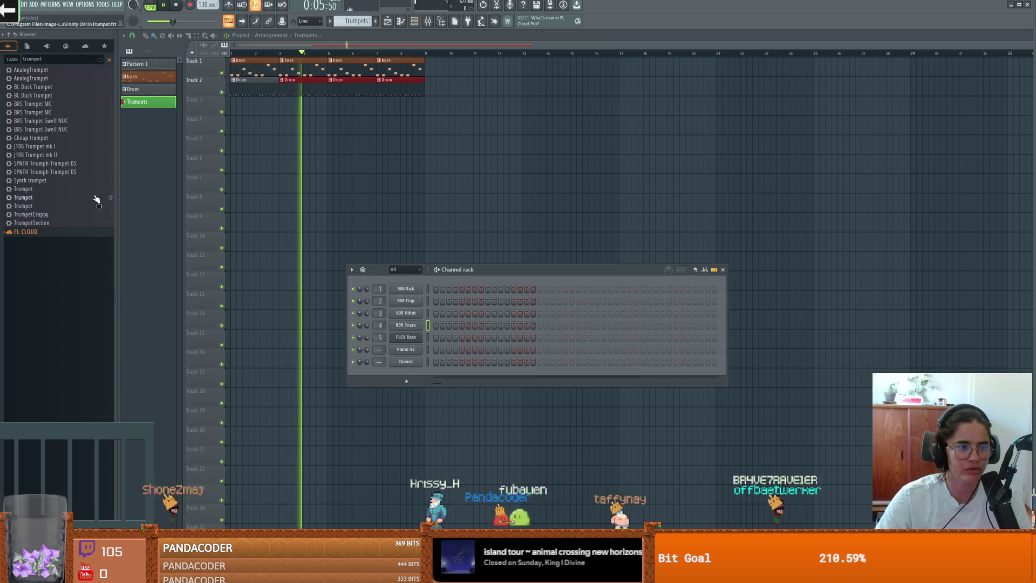
{"action": "mouse_move", "coordinate": [40, 138]}
{"action": "left_mouse_down"}
{"action": "mouse_move", "coordinate": [416, 366]}
{"action": "mouse_move", "coordinate": [417, 389]}
{"action": "mouse_move", "coordinate": [461, 385]}
{"action": "left_mouse_up"}
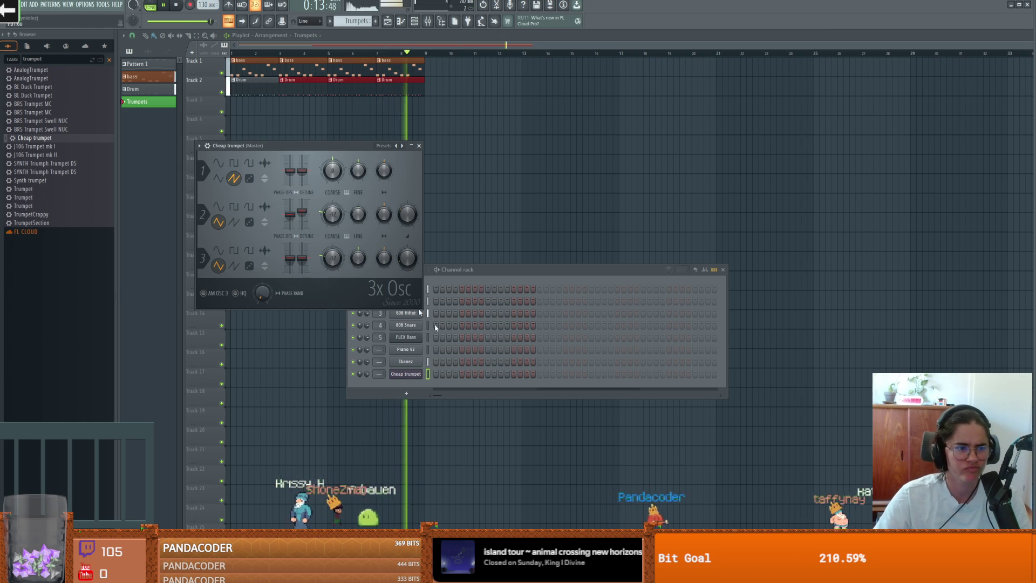
{"action": "left_click_drag", "start_coordinate": [31, 71], "coordinate": [375, 343]}
{"action": "left_click_drag", "start_coordinate": [404, 376], "coordinate": [404, 378]}
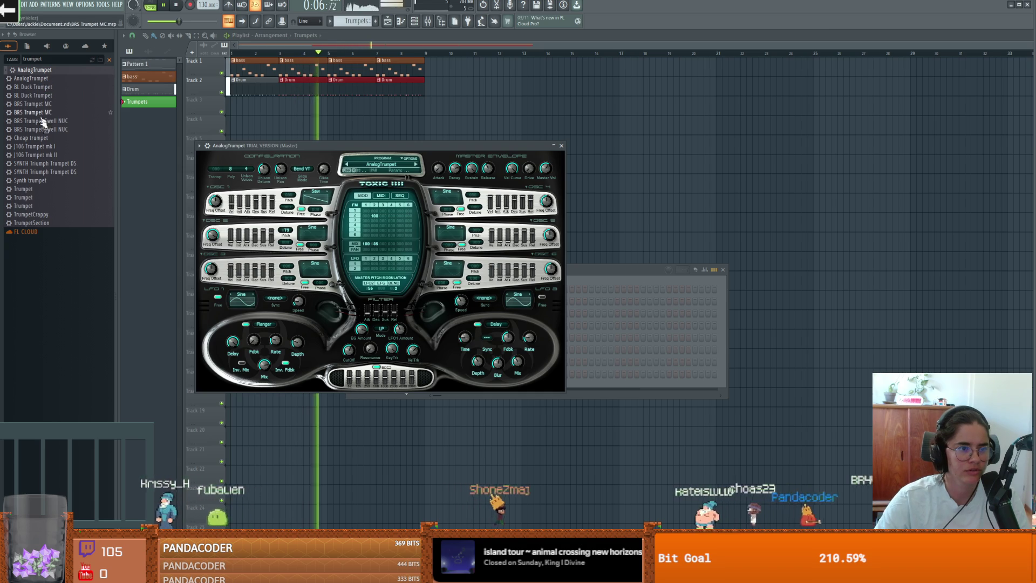
- Add the Trumpet preset as another channel and open its piano roll
{"action": "left_click_drag", "start_coordinate": [33, 189], "coordinate": [515, 359]}
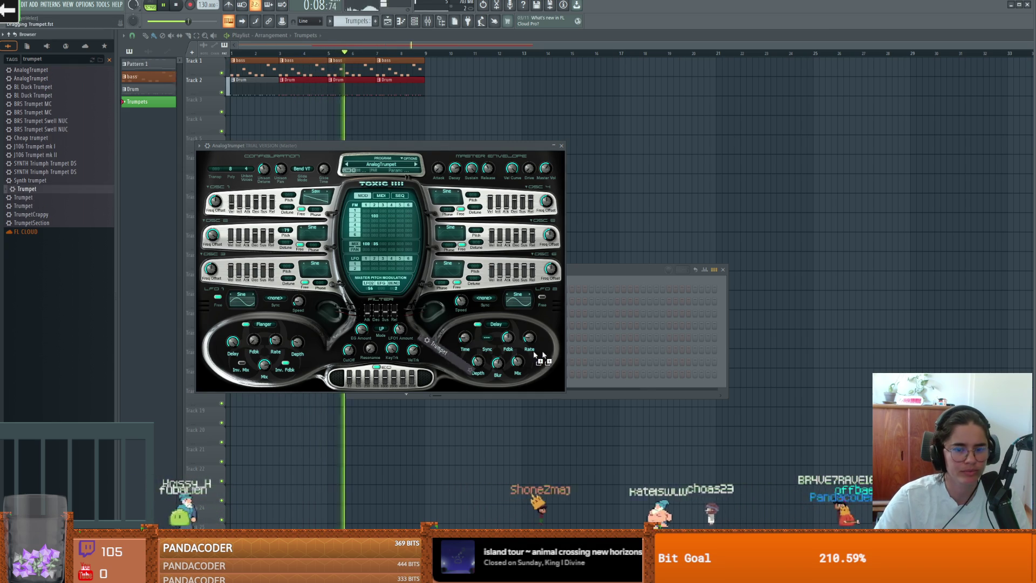
{"action": "left_click_drag", "start_coordinate": [599, 365], "coordinate": [599, 366]}
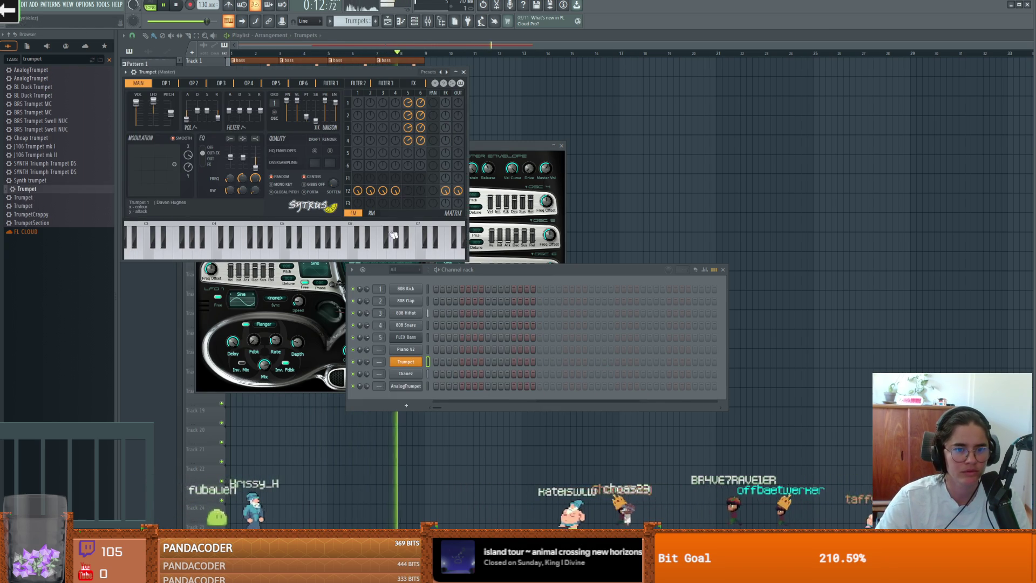
{"action": "left_click", "coordinate": [723, 270]}
{"action": "left_click", "coordinate": [559, 146]}
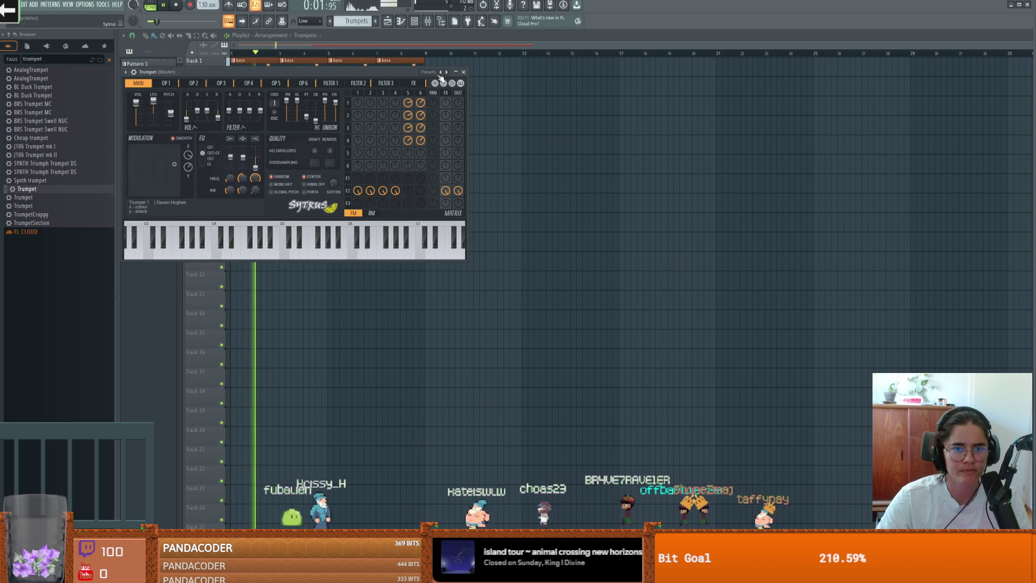
{"action": "left_click", "coordinate": [463, 72]}
{"action": "key", "text": "F7"}
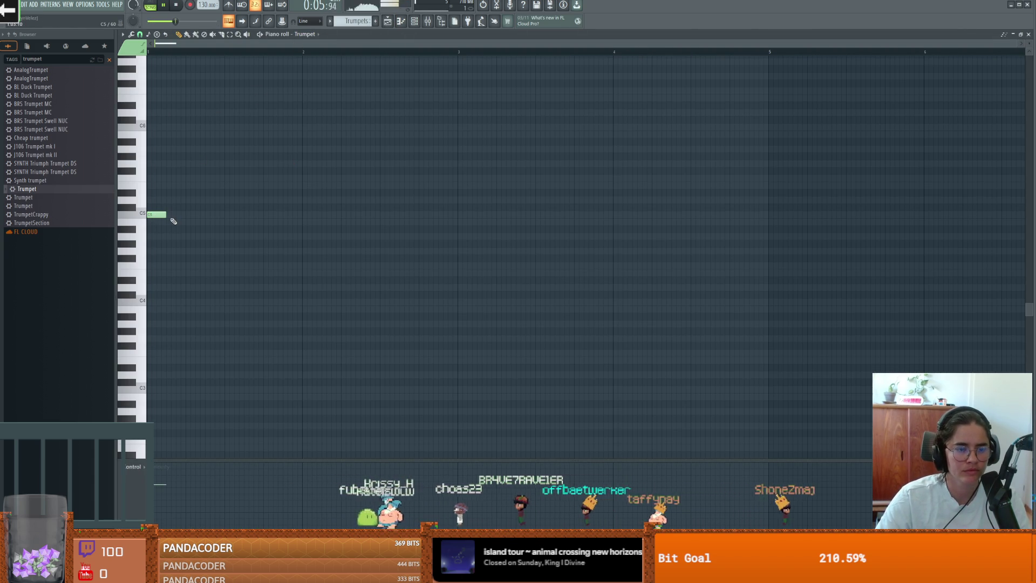
- Lengthen the Trumpets clip on Track 3 and draw a C#5 note across bar 1
{"action": "key", "text": "F7"}
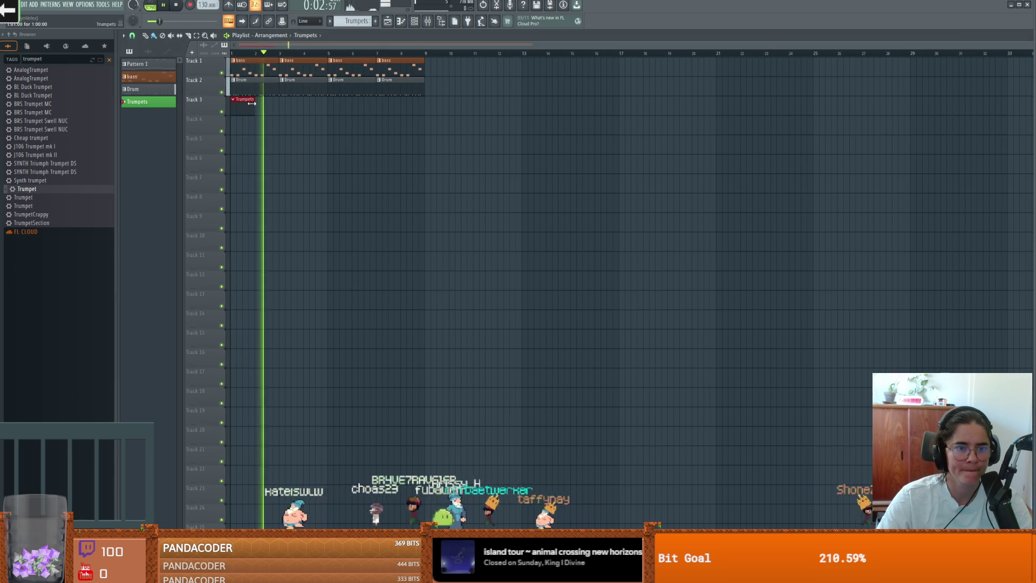
{"action": "left_click_drag", "start_coordinate": [251, 102], "coordinate": [431, 116]}
{"action": "left_click", "coordinate": [400, 23]}
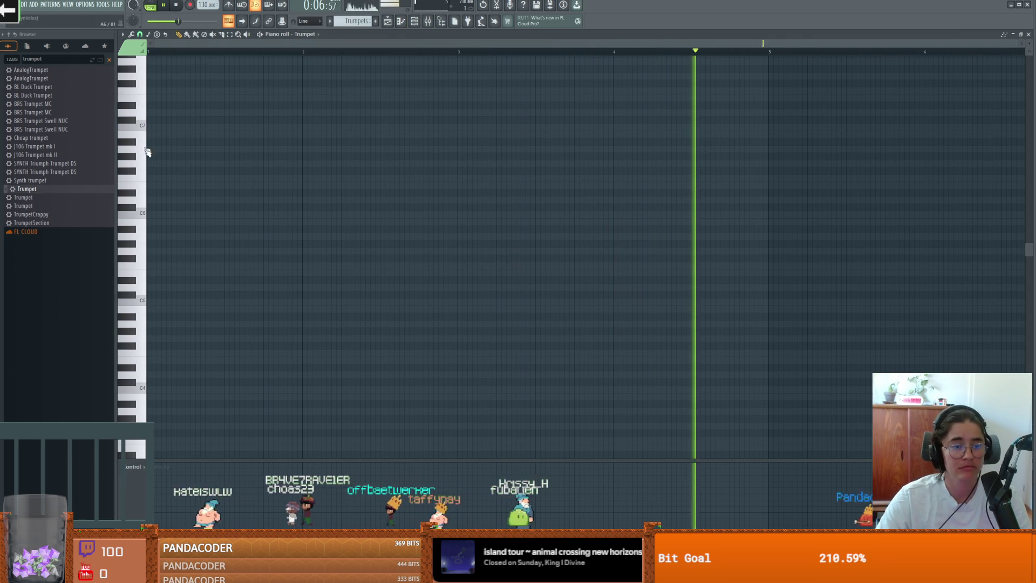
{"action": "left_click", "coordinate": [143, 314]}
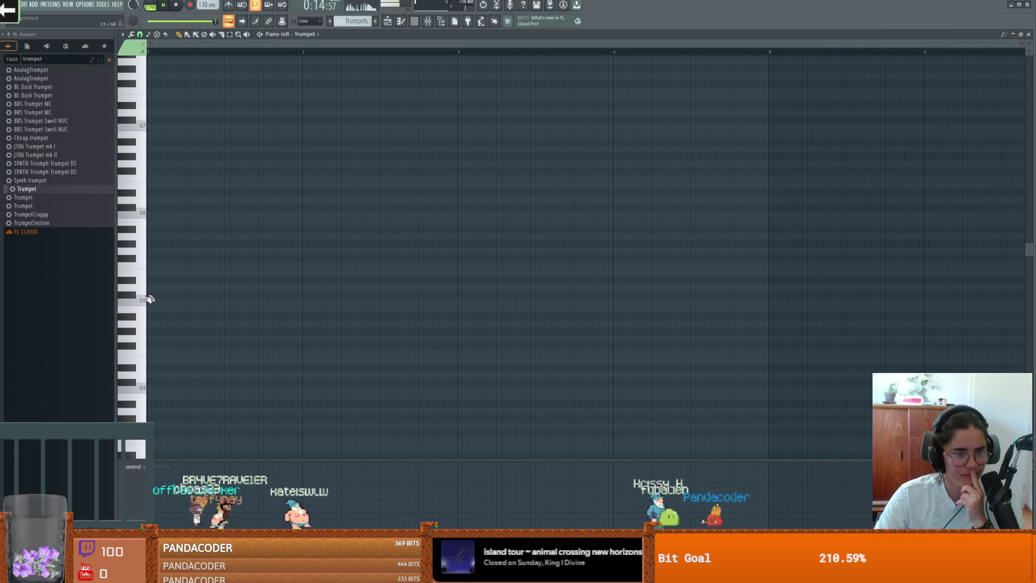
{"action": "left_click_drag", "start_coordinate": [151, 295], "coordinate": [301, 295]}
- Shorten the opening C#5 and place a short F#5 right after it
{"action": "key", "text": "space"}
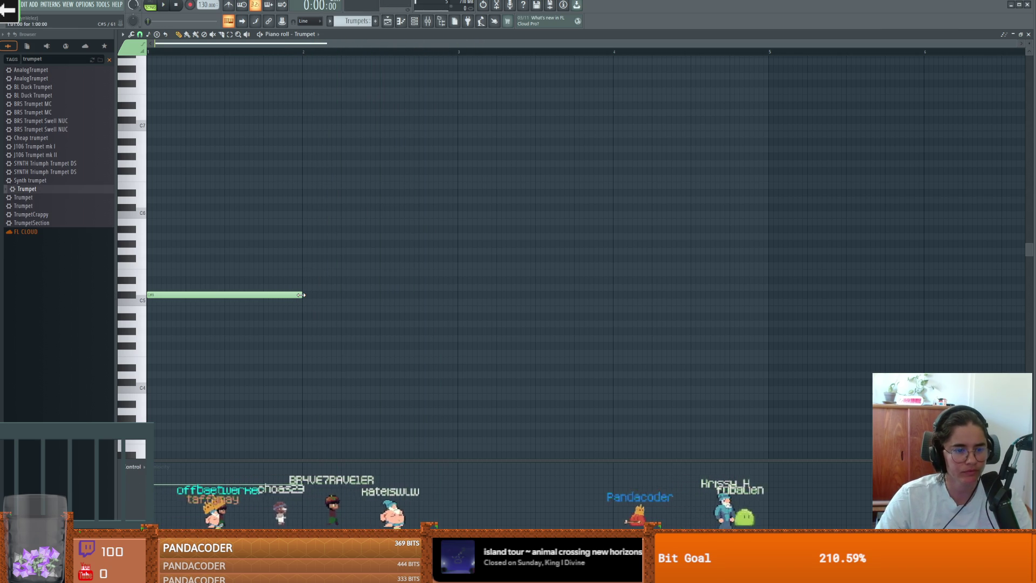
{"action": "key", "text": "space"}
{"action": "left_click", "coordinate": [301, 258]}
{"action": "right_click", "coordinate": [399, 258]}
{"action": "left_click", "coordinate": [304, 258]}
{"action": "left_click_drag", "start_coordinate": [302, 295], "coordinate": [225, 294]}
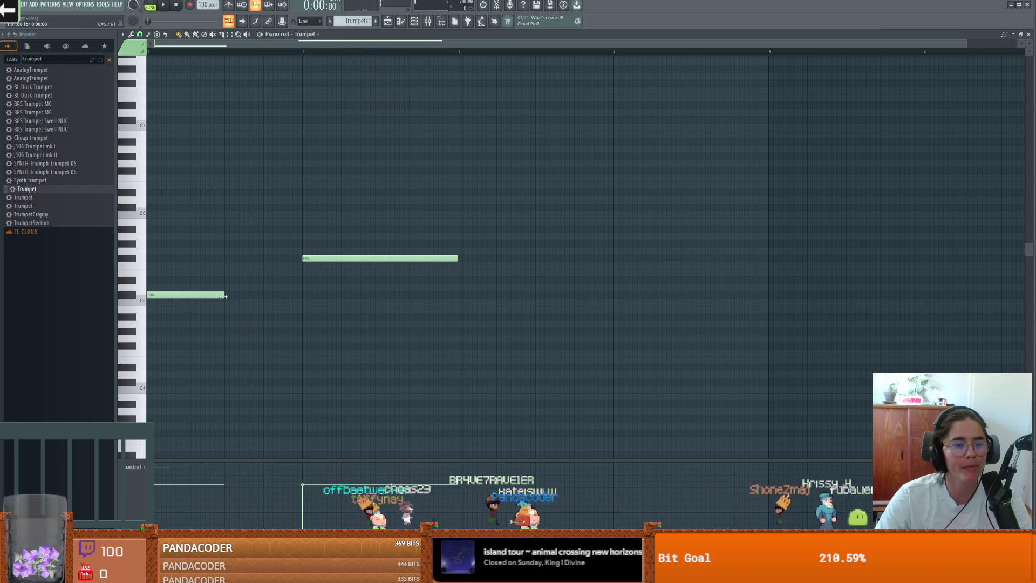
{"action": "left_click_drag", "start_coordinate": [342, 257], "coordinate": [266, 259]}
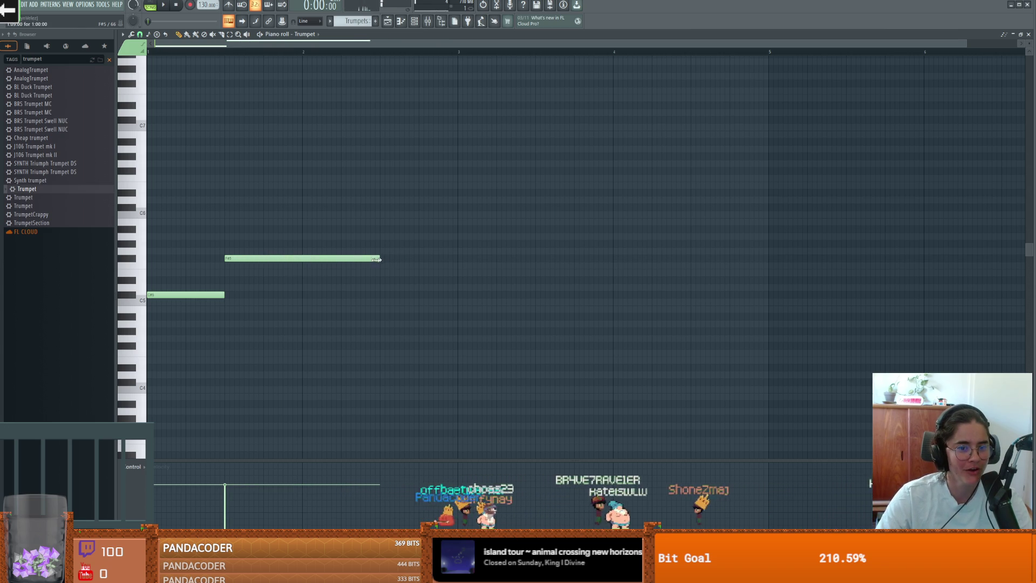
- Add a D#5 after the F#5, then a C#5 stretched to bar 3
{"action": "key", "text": "space"}
{"action": "key", "text": "space"}
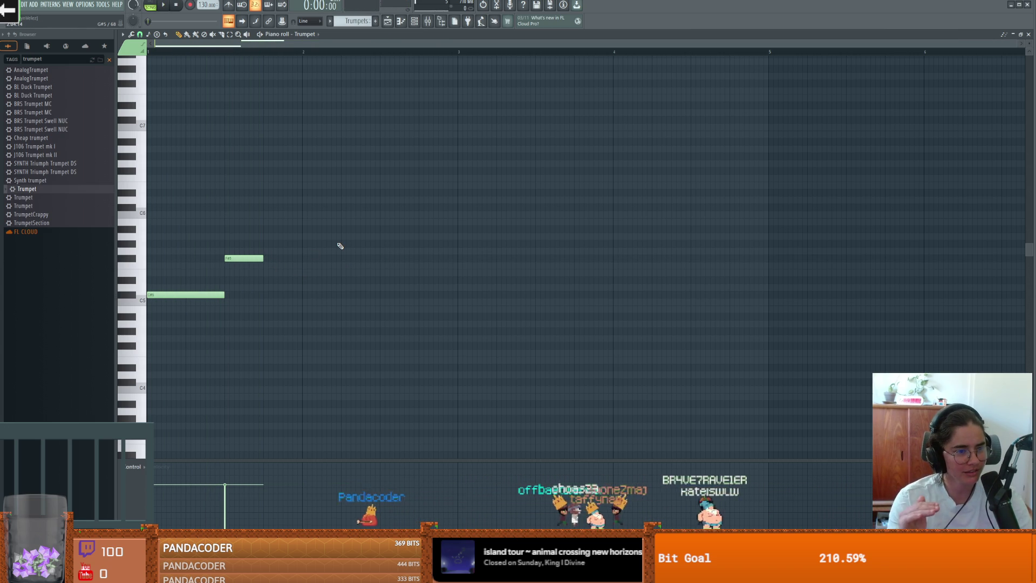
{"action": "key", "text": "space"}
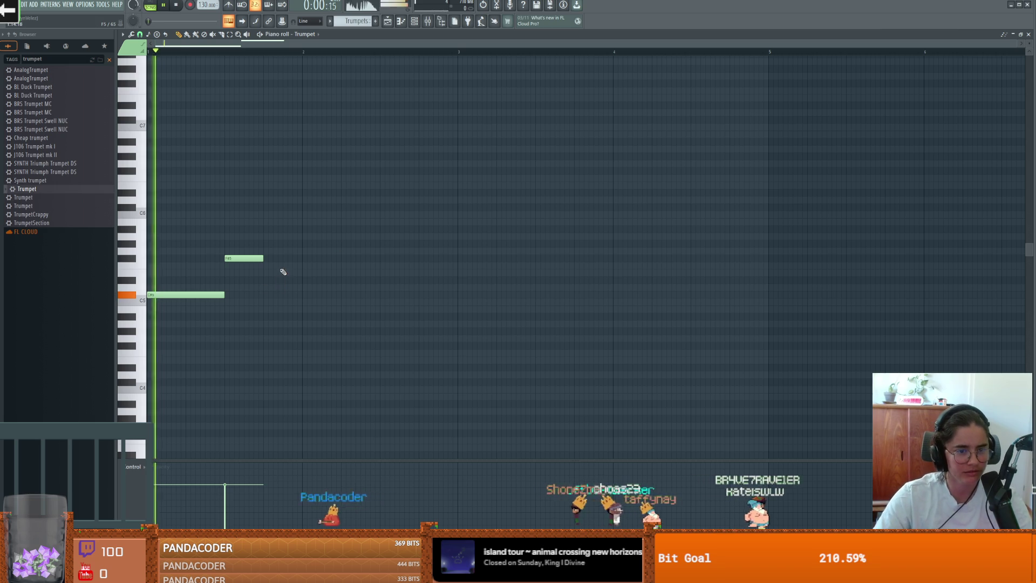
{"action": "key", "text": "space"}
{"action": "left_click", "coordinate": [266, 280]}
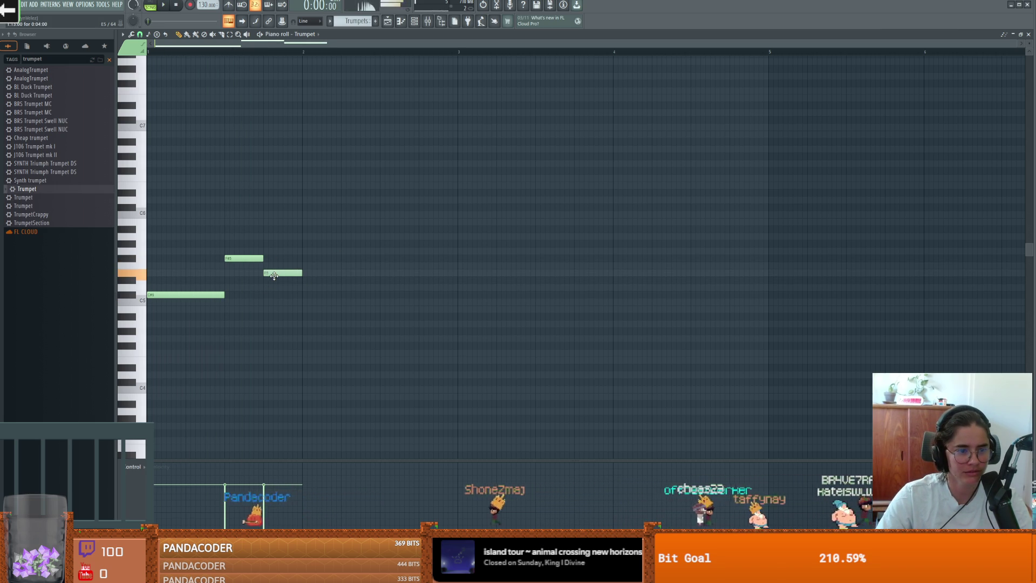
{"action": "left_click_drag", "start_coordinate": [305, 295], "coordinate": [310, 295]}
{"action": "key", "text": "space"}
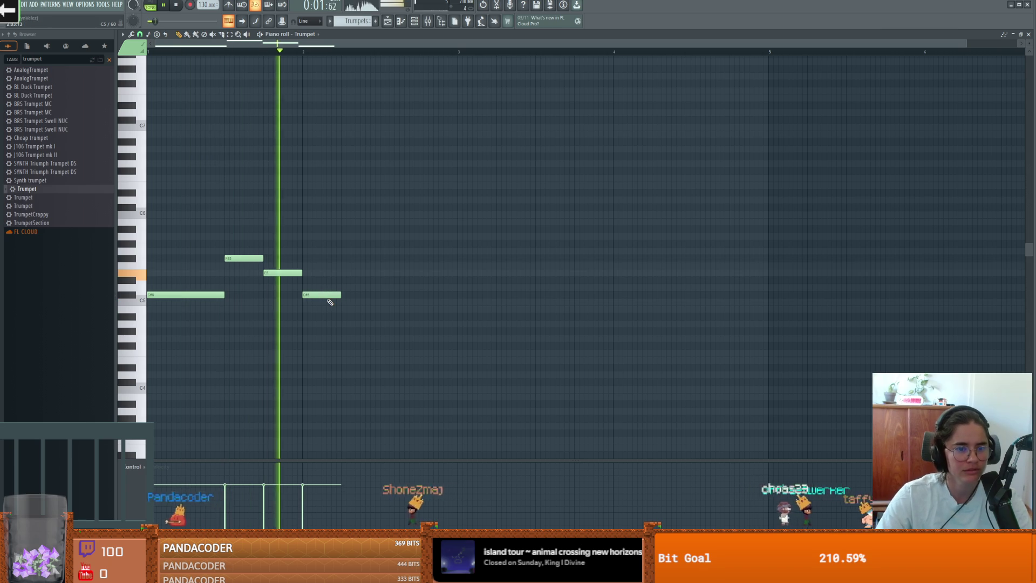
{"action": "left_click_drag", "start_coordinate": [340, 294], "coordinate": [457, 293]}
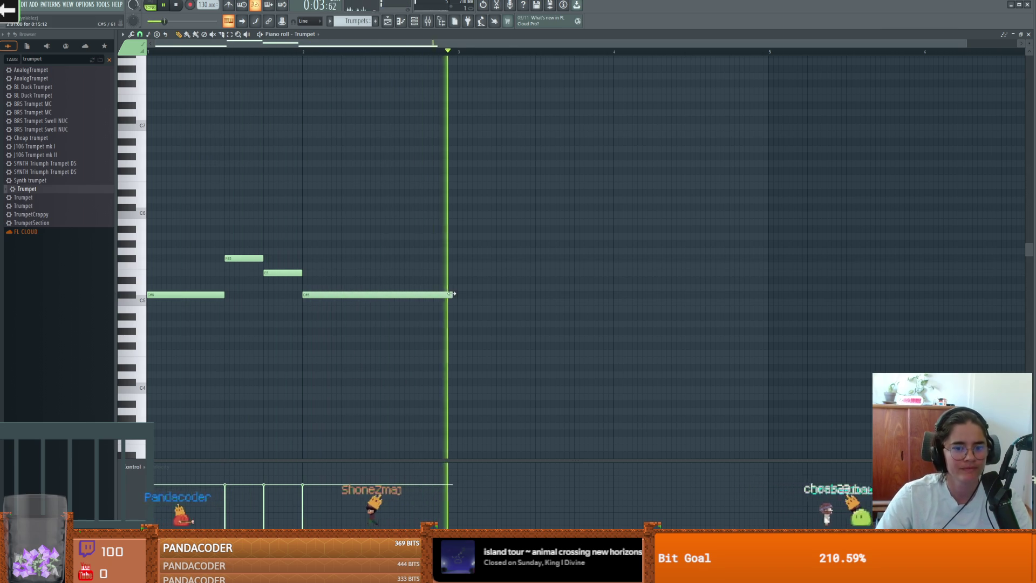
{"action": "key", "text": "space"}
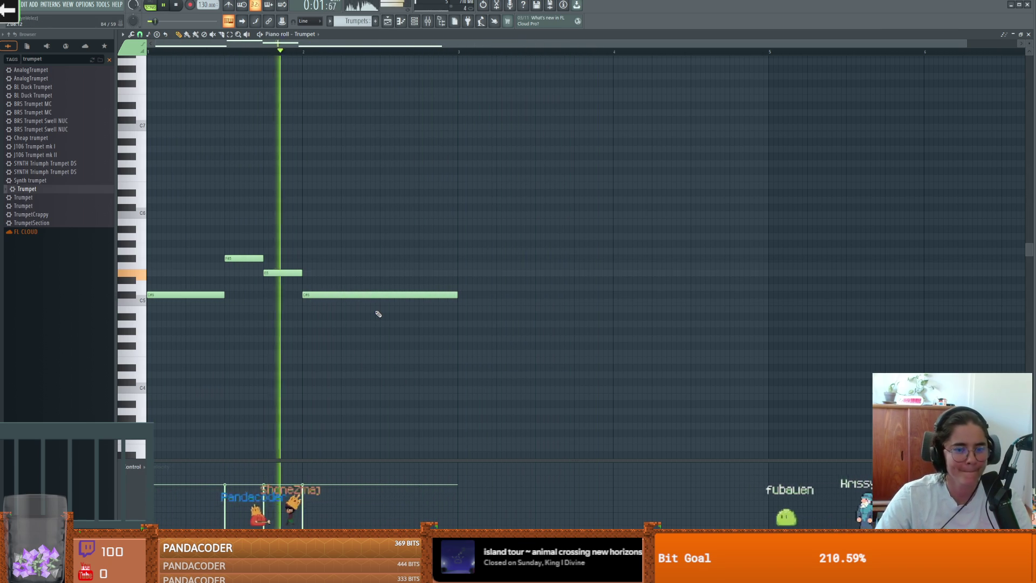
- Add a C#5 note at bar 3 with a B4 note right after it
{"action": "key", "text": "space"}
{"action": "mouse_move", "coordinate": [465, 296]}
{"action": "left_mouse_down"}
{"action": "mouse_move", "coordinate": [619, 296]}
{"action": "mouse_move", "coordinate": [499, 296]}
{"action": "mouse_move", "coordinate": [507, 312]}
{"action": "left_mouse_up"}
{"action": "key", "text": "space"}
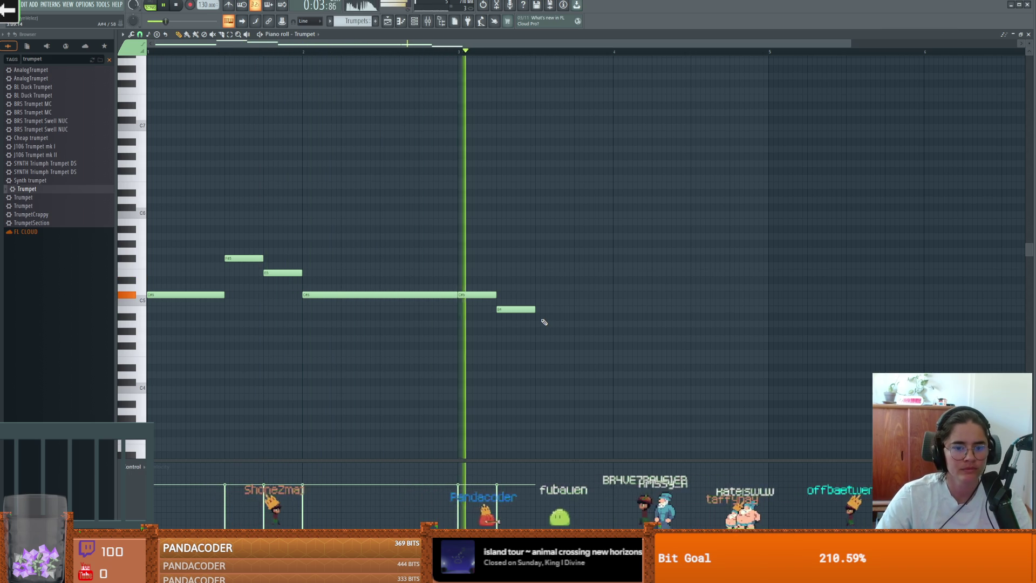
{"action": "key", "text": "space"}
{"action": "left_click_drag", "start_coordinate": [523, 309], "coordinate": [561, 307]}
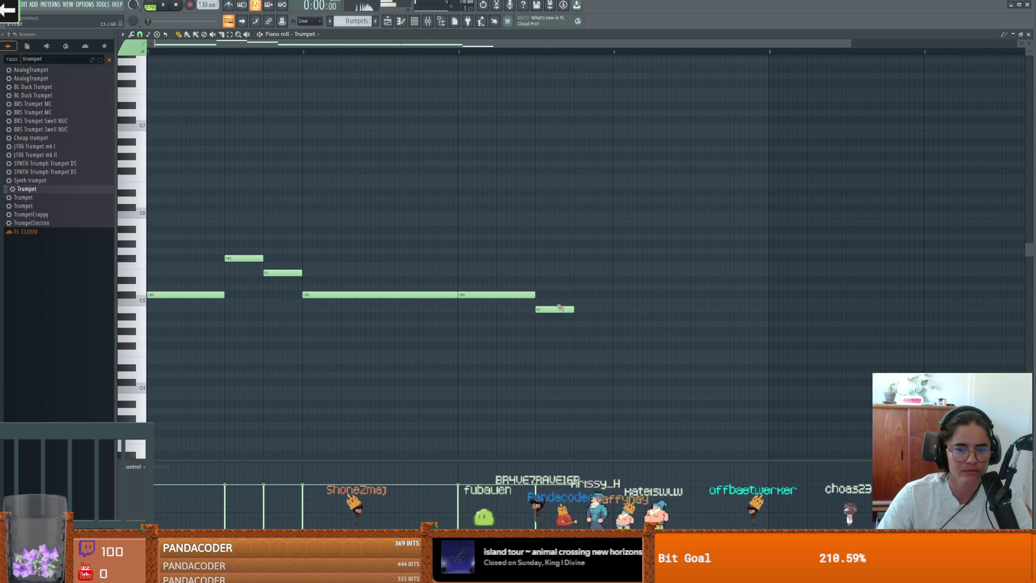
{"action": "key", "text": "space"}
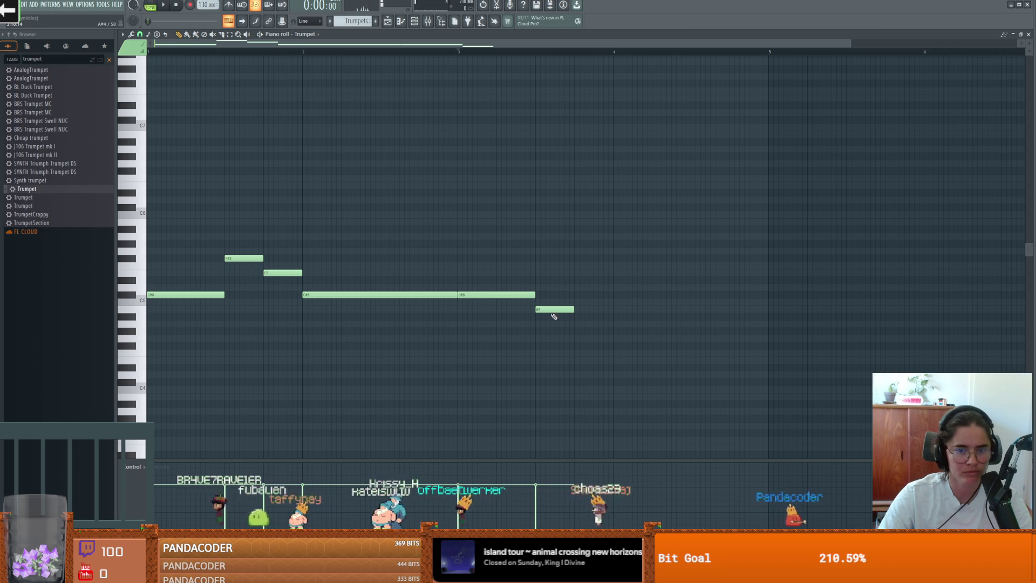
- Delete the extra note after the B4 and stretch the final C#5 toward bar 5
{"action": "right_click", "coordinate": [585, 317]}
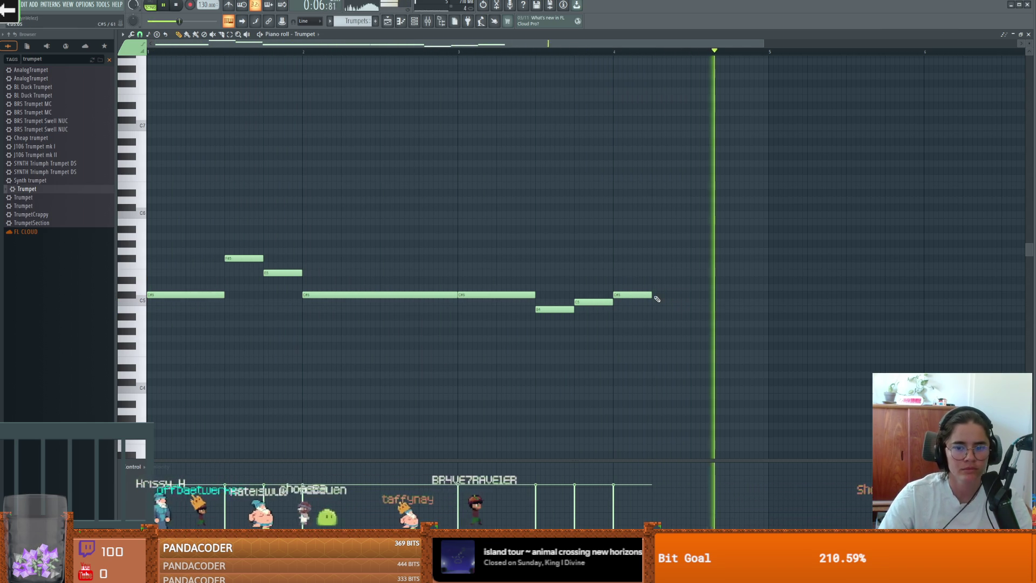
{"action": "mouse_move", "coordinate": [651, 293]}
{"action": "left_mouse_down"}
{"action": "mouse_move", "coordinate": [923, 294]}
{"action": "mouse_move", "coordinate": [767, 294]}
{"action": "left_mouse_up"}
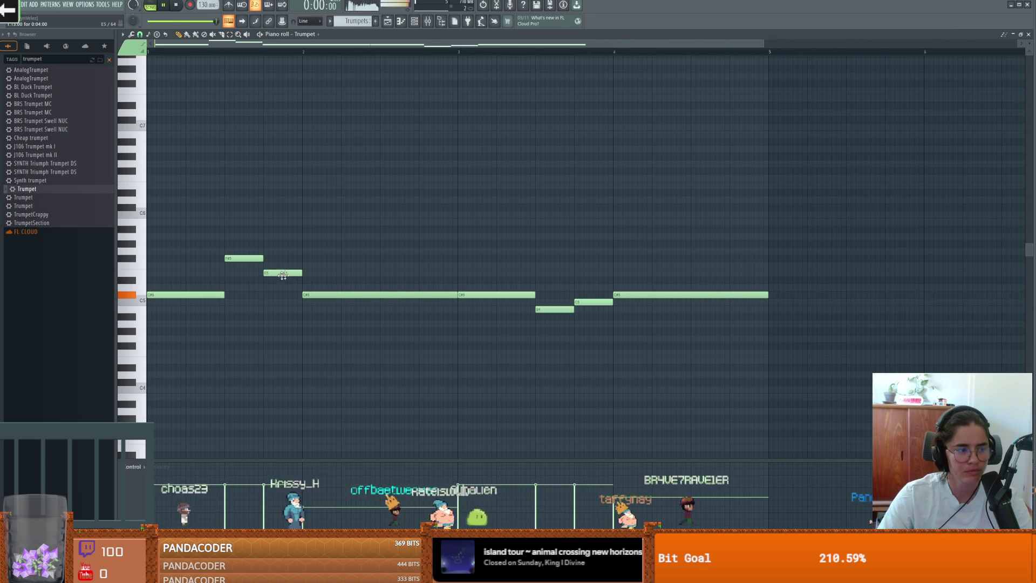
{"action": "left_click", "coordinate": [401, 24]}
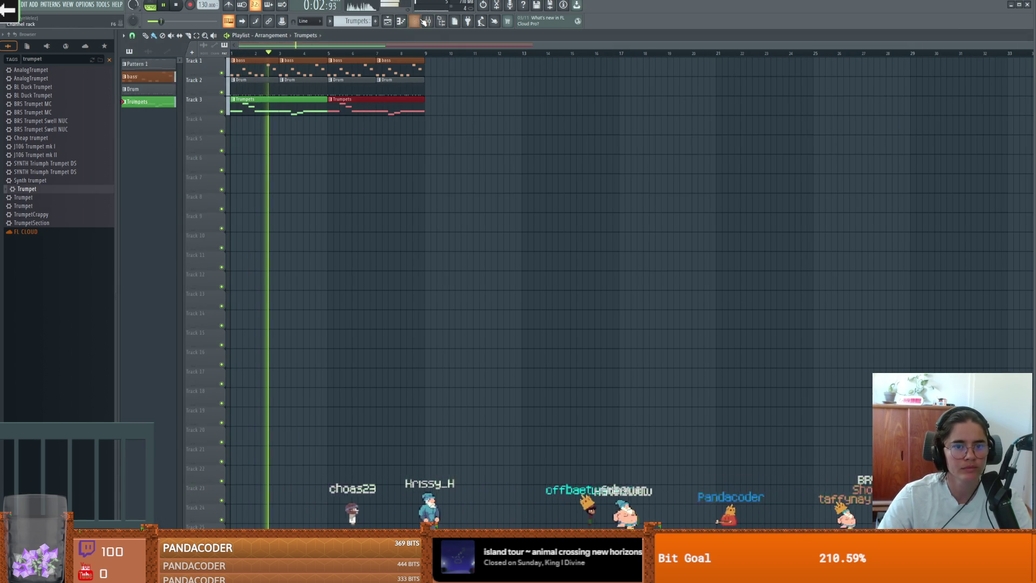
- Set the Trumpet channel's mixer track to 5 and check insert 5's effect slot
{"action": "key", "text": "F6"}
{"action": "scroll", "coordinate": [380, 361], "scroll_direction": "up", "scroll_amount": 2}
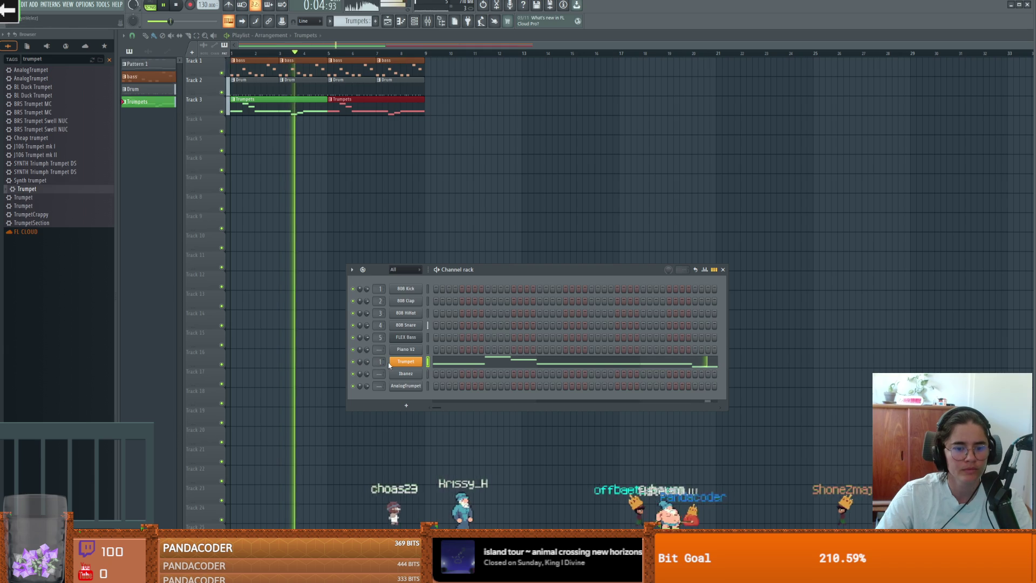
{"action": "scroll", "coordinate": [380, 361], "scroll_direction": "up", "scroll_amount": 3}
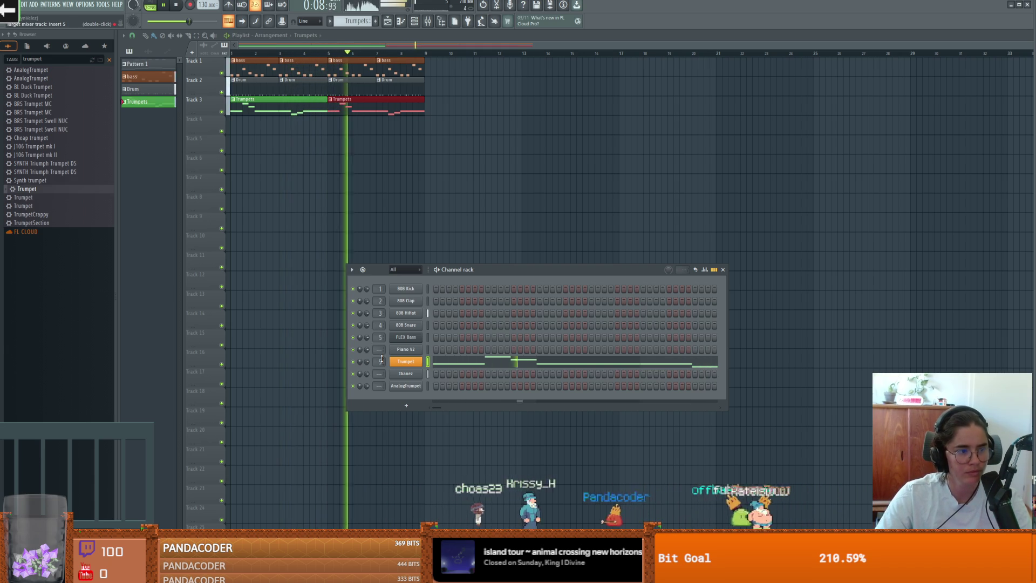
{"action": "left_click", "coordinate": [427, 21]}
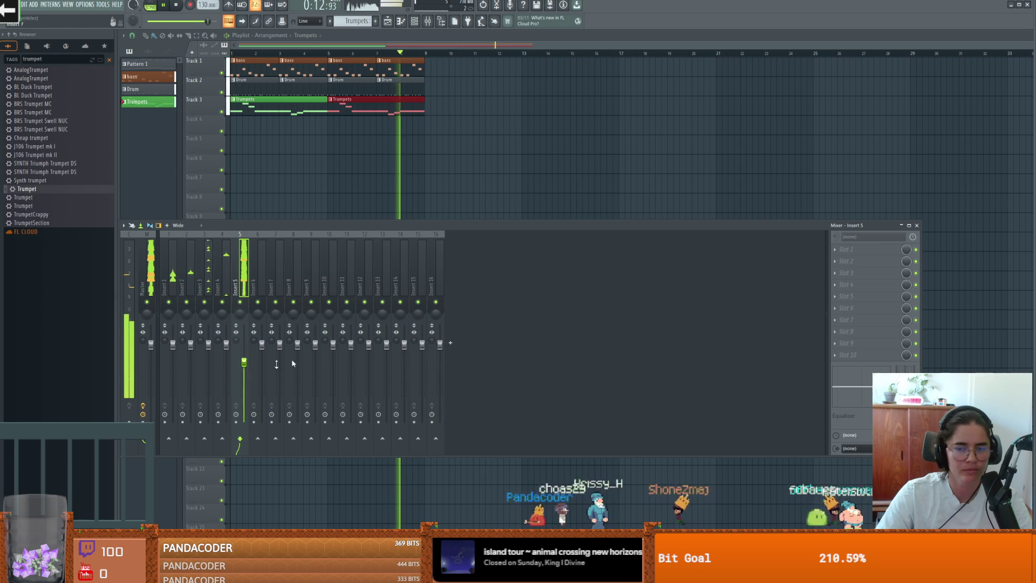
{"action": "left_click", "coordinate": [841, 251]}
{"action": "left_click", "coordinate": [880, 222]}
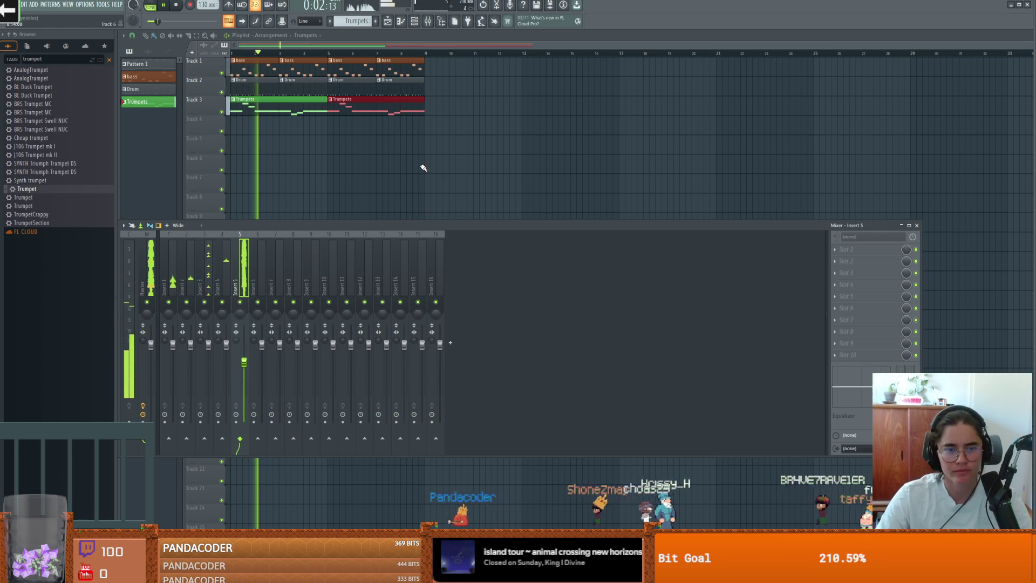
{"action": "left_click", "coordinate": [916, 226]}
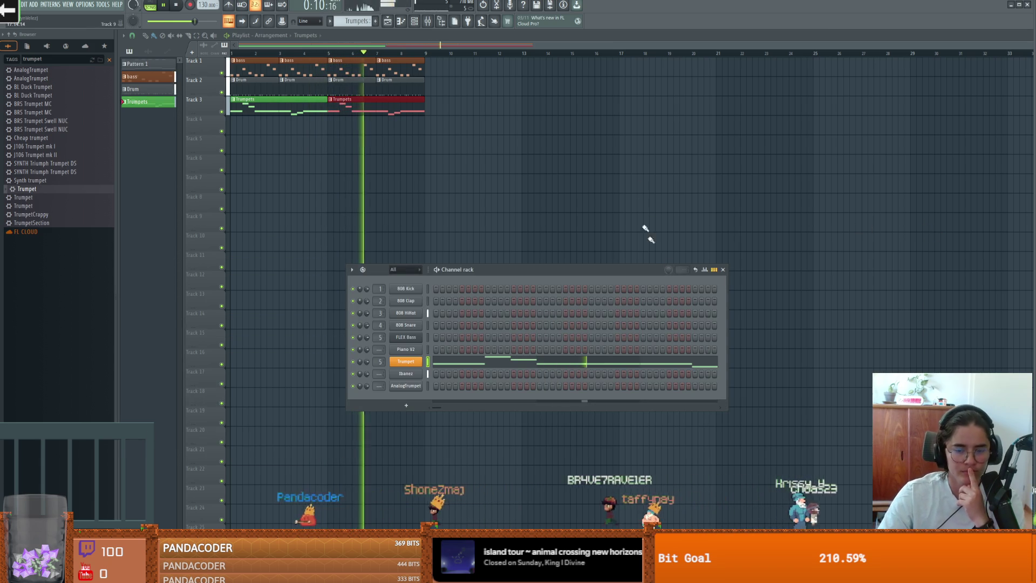
{"action": "left_click", "coordinate": [724, 270]}
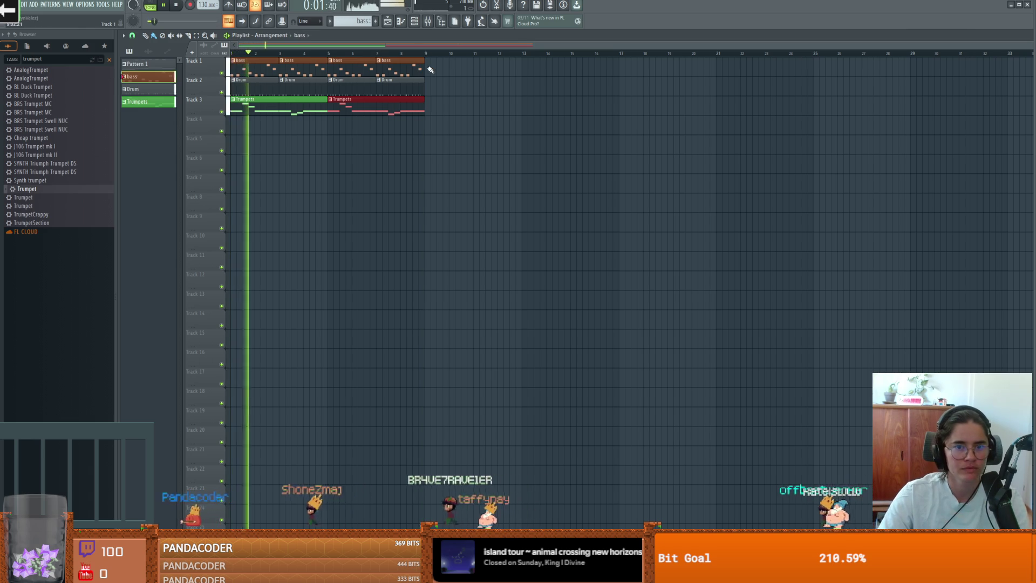
- Paint bass clips at bars 9, 11 and 13 on Track 1
{"action": "left_click", "coordinate": [434, 71]}
{"action": "left_click_drag", "start_coordinate": [434, 70], "coordinate": [526, 71]}
{"action": "key", "text": "space"}
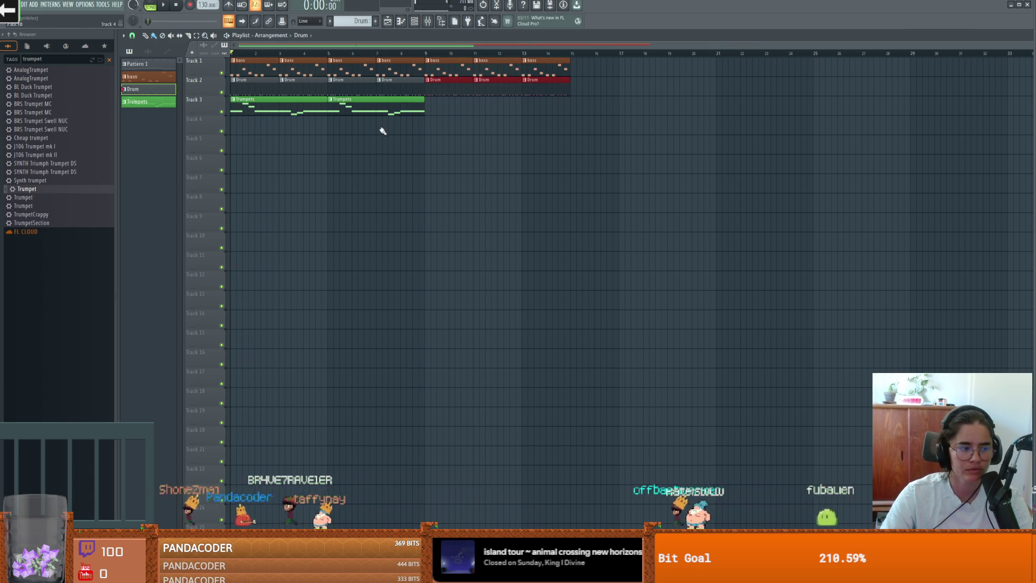
- Choose audio recording into the playlist and accept the alert to reach Audio settings
{"action": "left_click", "coordinate": [512, 7]}
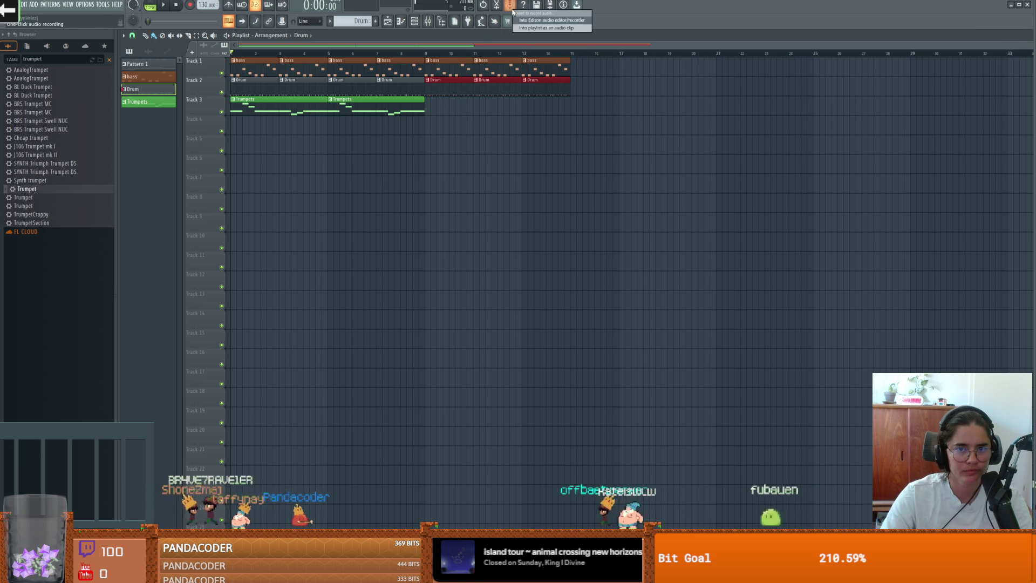
{"action": "right_click", "coordinate": [202, 119]}
{"action": "left_click", "coordinate": [199, 121]}
{"action": "right_click", "coordinate": [200, 116]}
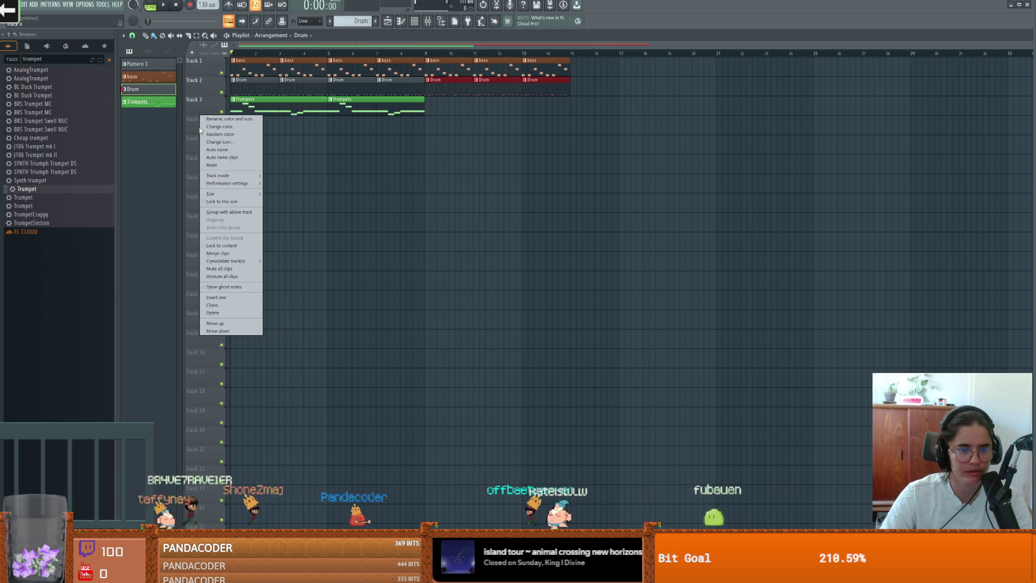
{"action": "left_click", "coordinate": [510, 6]}
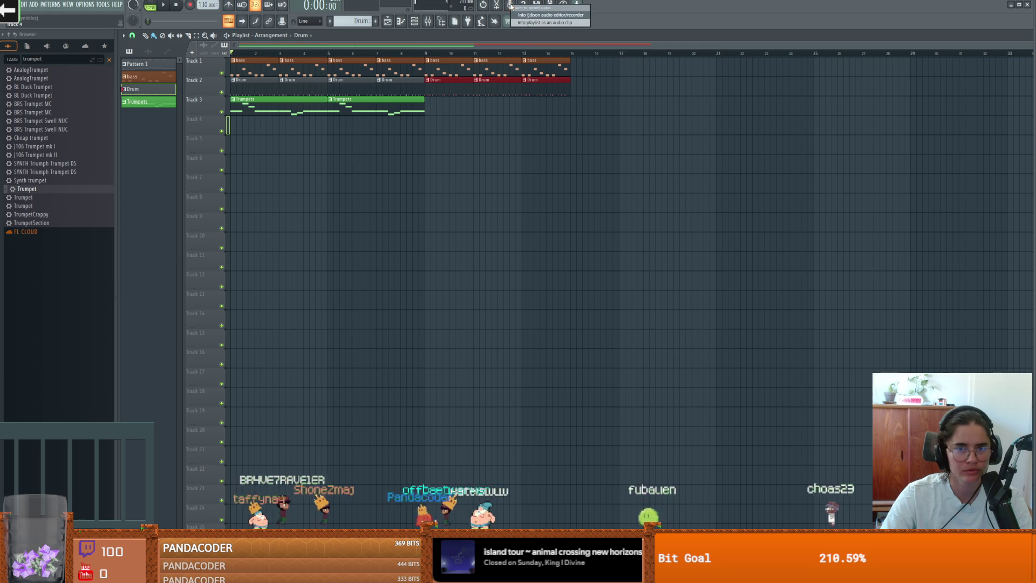
{"action": "left_click", "coordinate": [534, 23]}
{"action": "left_click", "coordinate": [613, 316]}
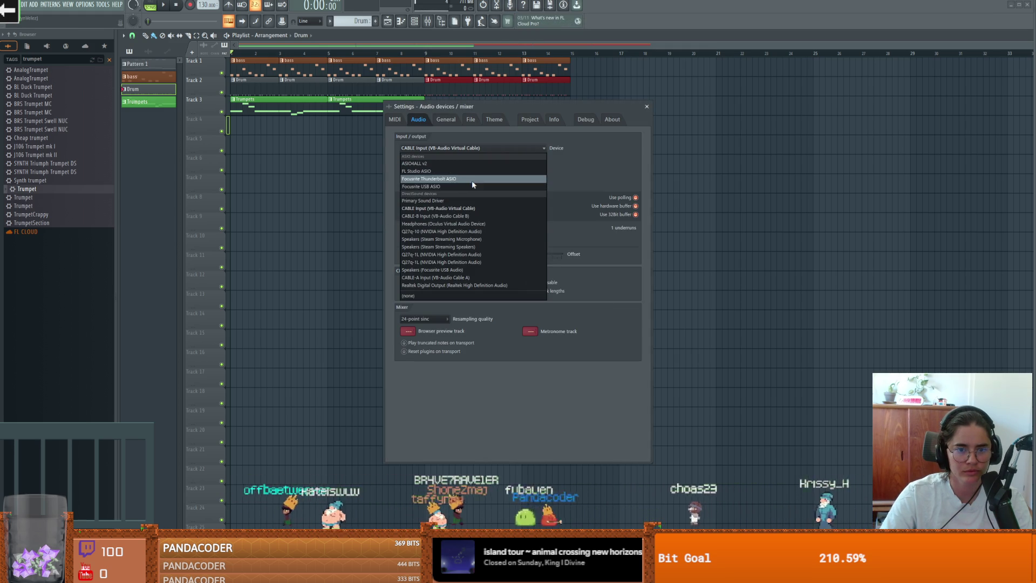
- Select Focusrite USB ASIO as the audio device and retry playlist recording
{"action": "left_click", "coordinate": [456, 187]}
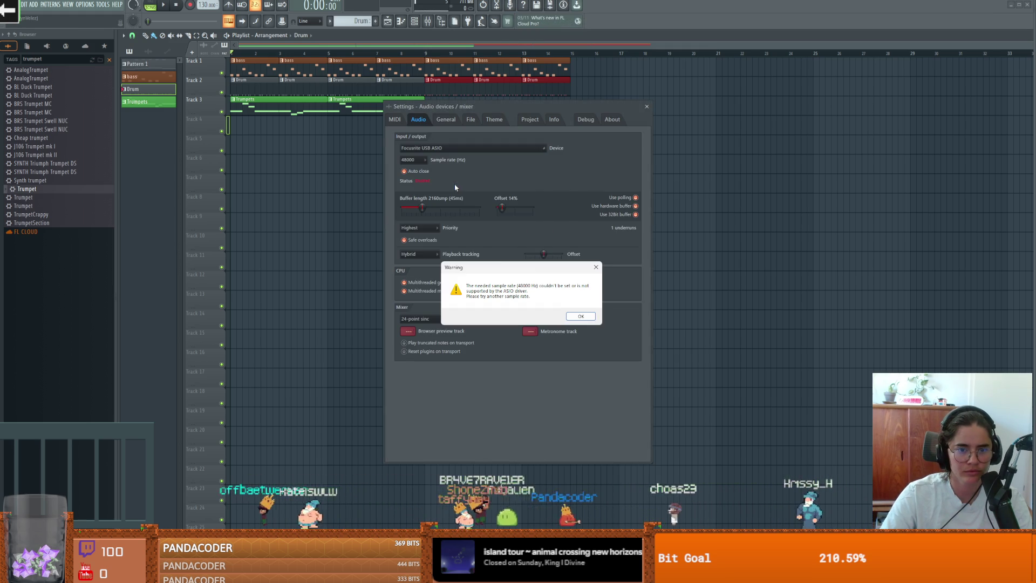
{"action": "left_click", "coordinate": [581, 317]}
{"action": "left_click", "coordinate": [646, 107]}
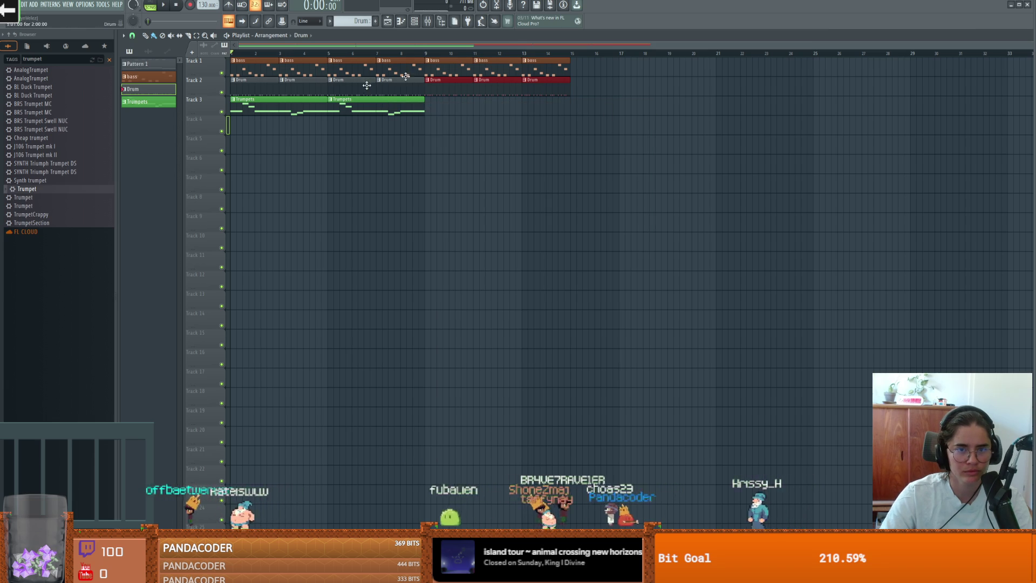
{"action": "left_click", "coordinate": [511, 7]}
{"action": "left_click", "coordinate": [545, 27]}
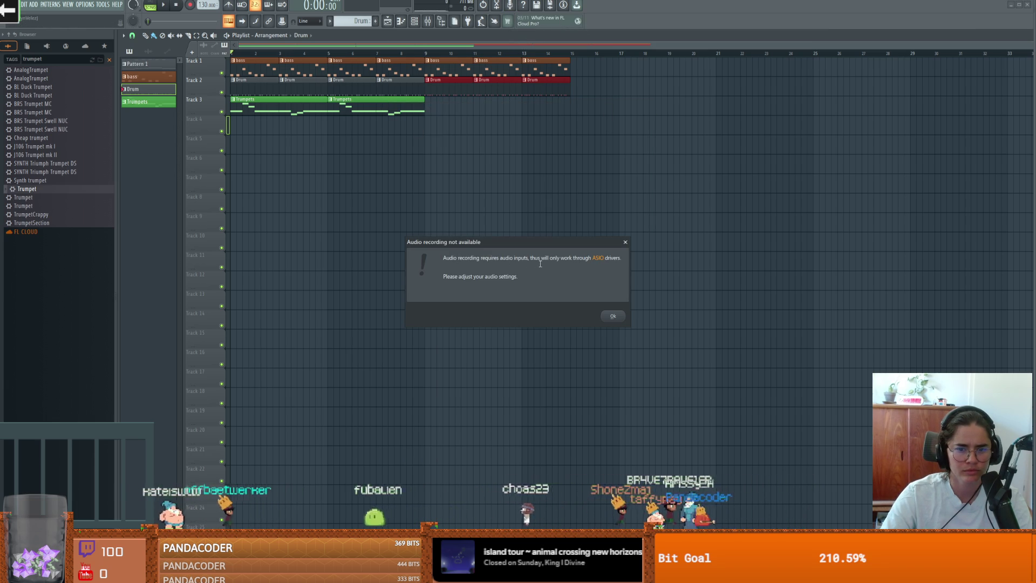
{"action": "left_click", "coordinate": [613, 316]}
{"action": "left_click", "coordinate": [472, 148]}
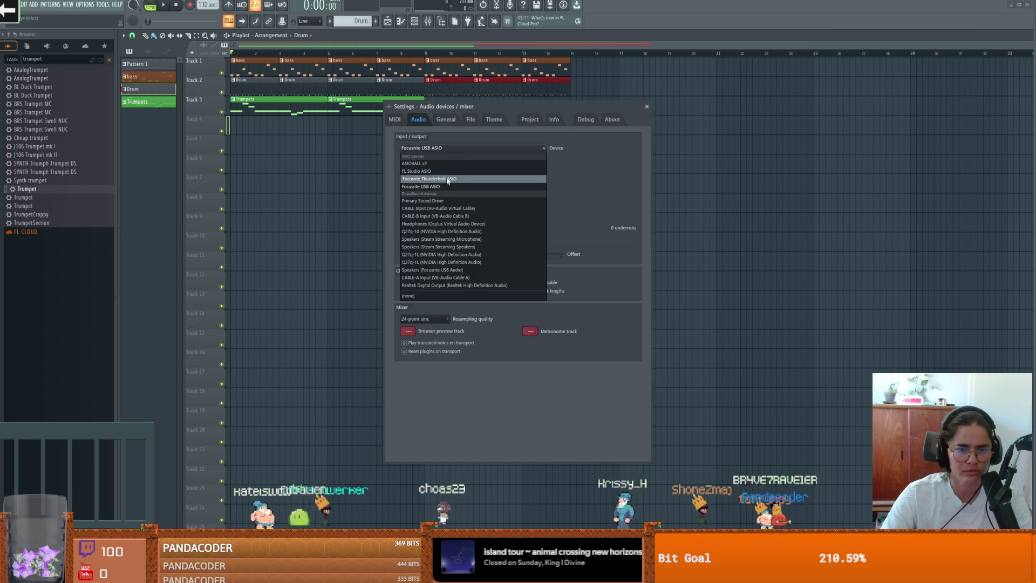
{"action": "left_click", "coordinate": [427, 186]}
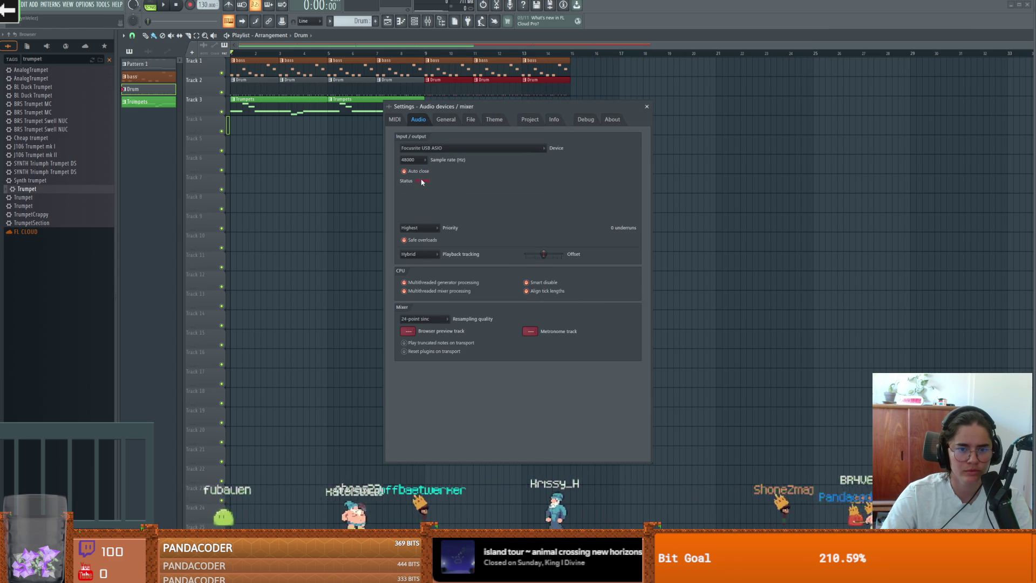
{"action": "left_click", "coordinate": [646, 106]}
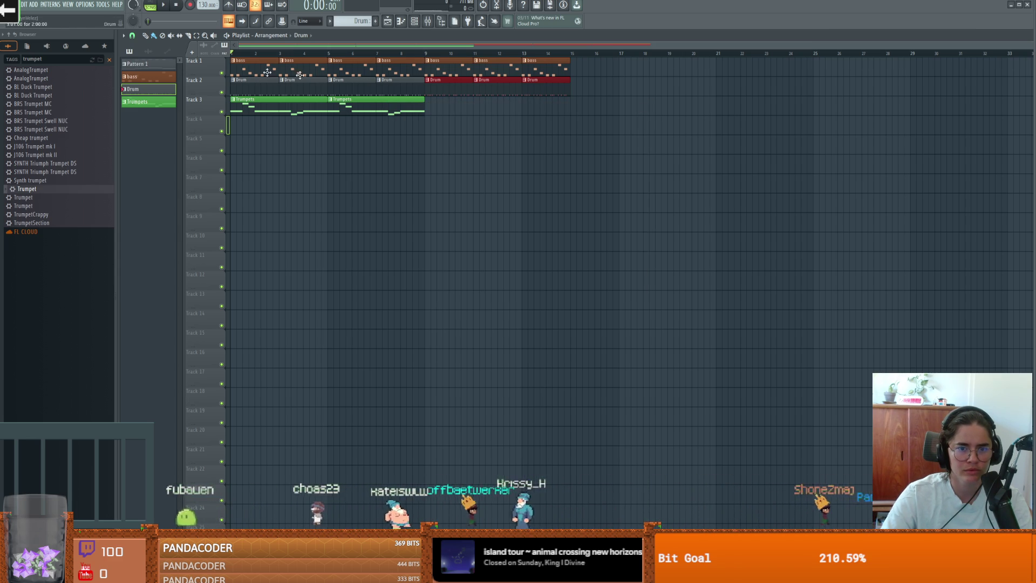
- Switch the audio device to FL Studio ASIO and briefly play the song
{"action": "left_click", "coordinate": [85, 4]}
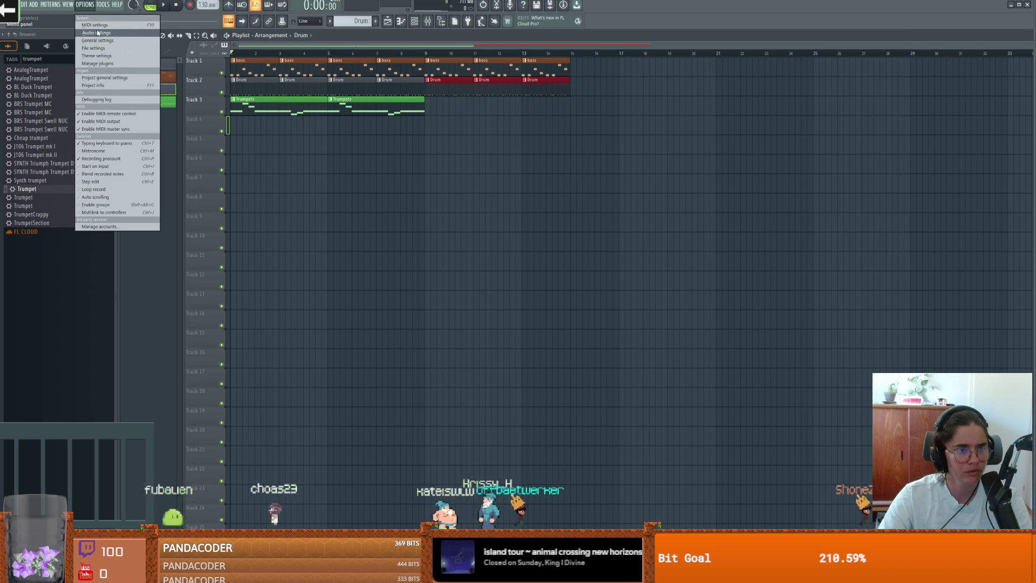
{"action": "left_click", "coordinate": [97, 32]}
{"action": "left_click", "coordinate": [458, 148]}
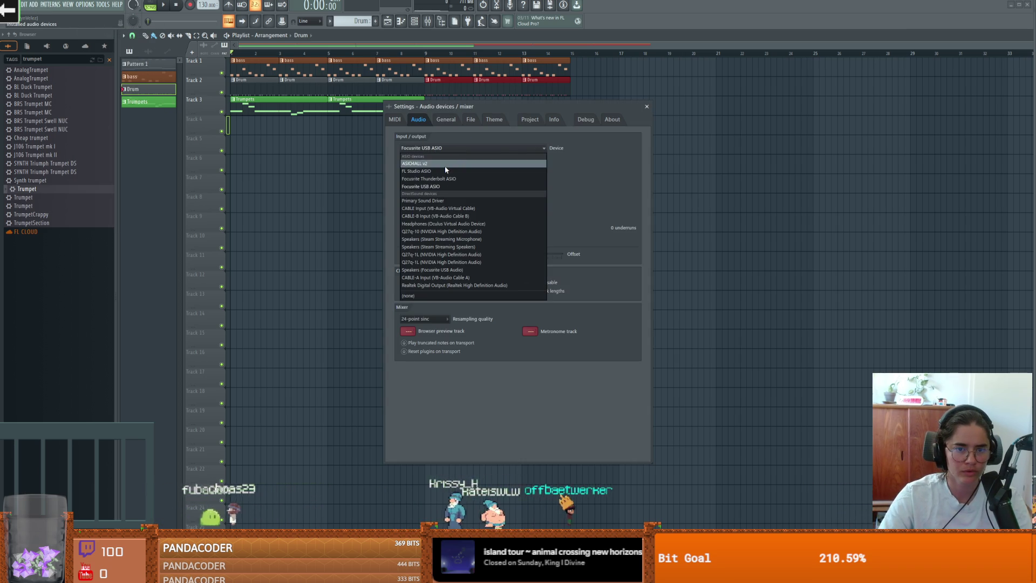
{"action": "left_click", "coordinate": [446, 171]}
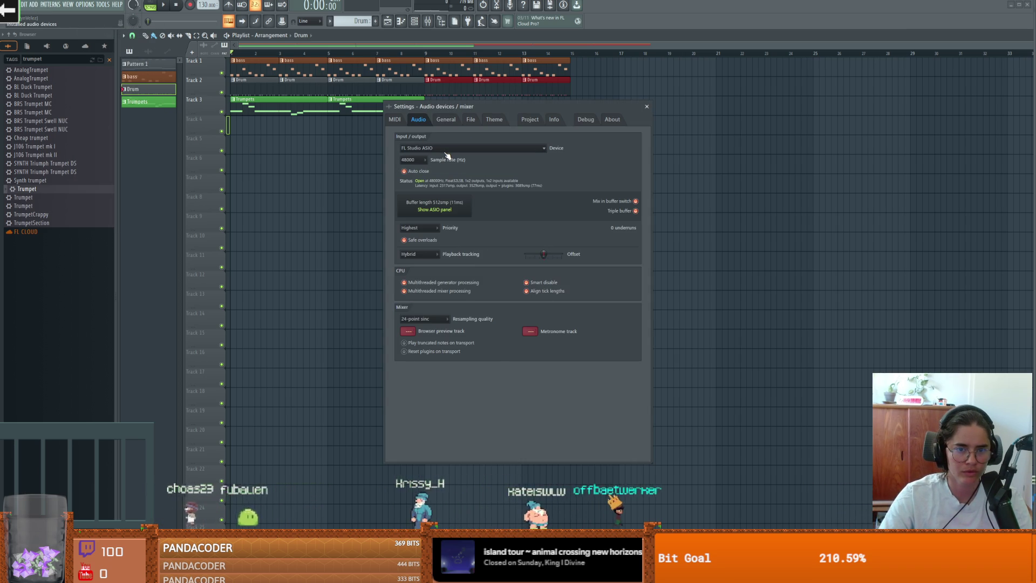
{"action": "left_click", "coordinate": [646, 107]}
{"action": "key", "text": "space"}
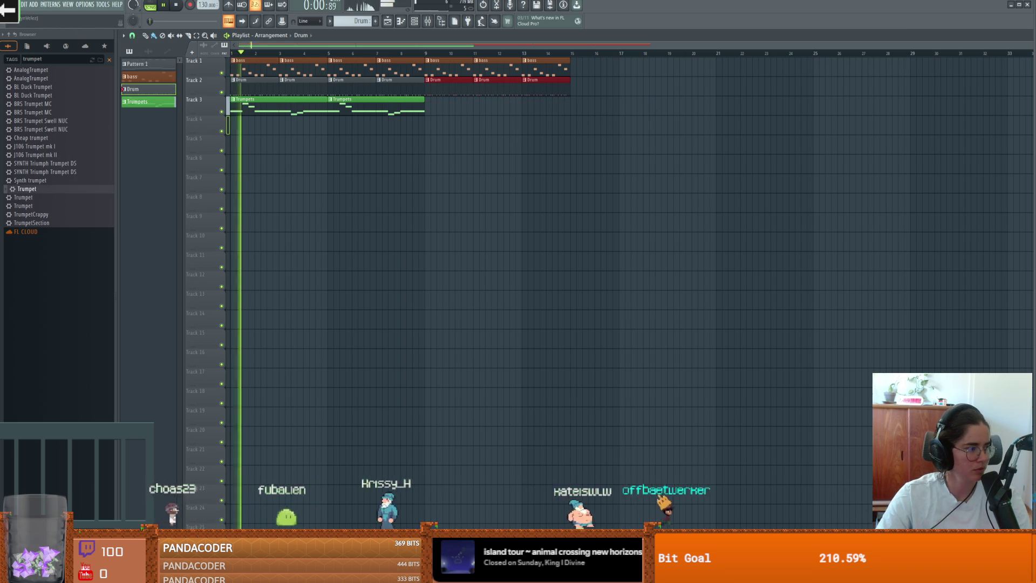
{"action": "key", "text": "space"}
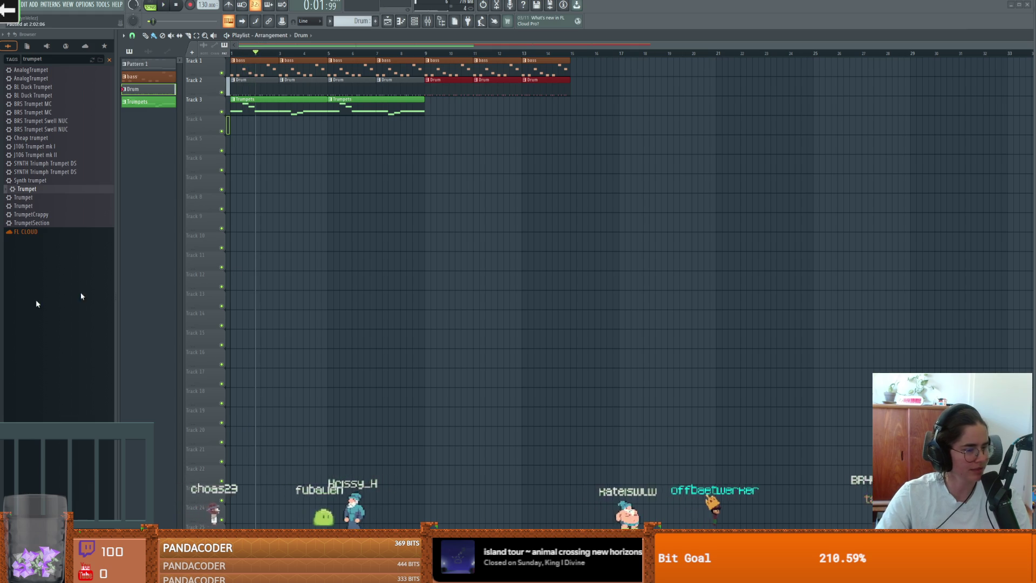
{"action": "key", "text": "space"}
{"action": "key", "text": "space"}
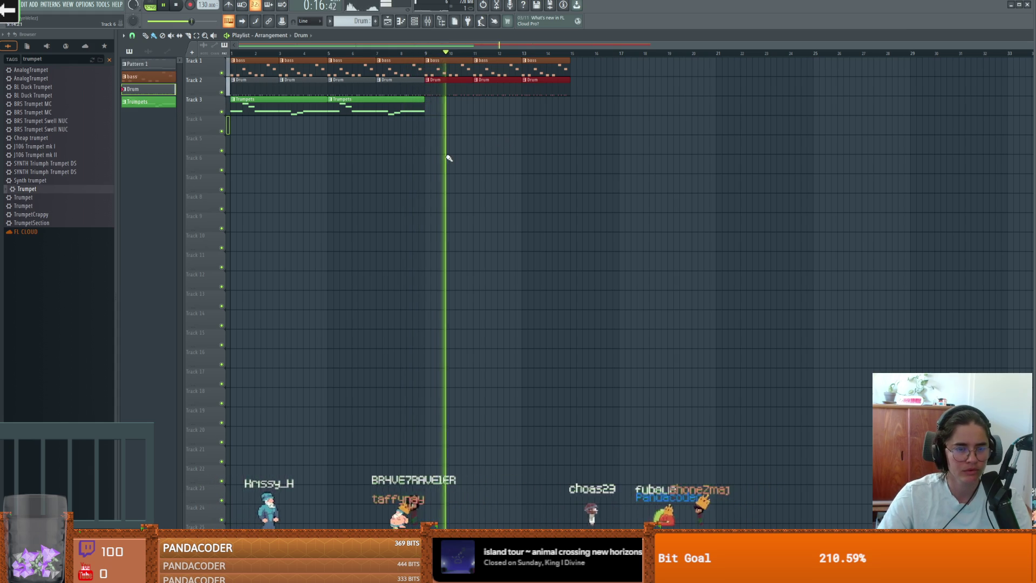
{"action": "key", "text": "space"}
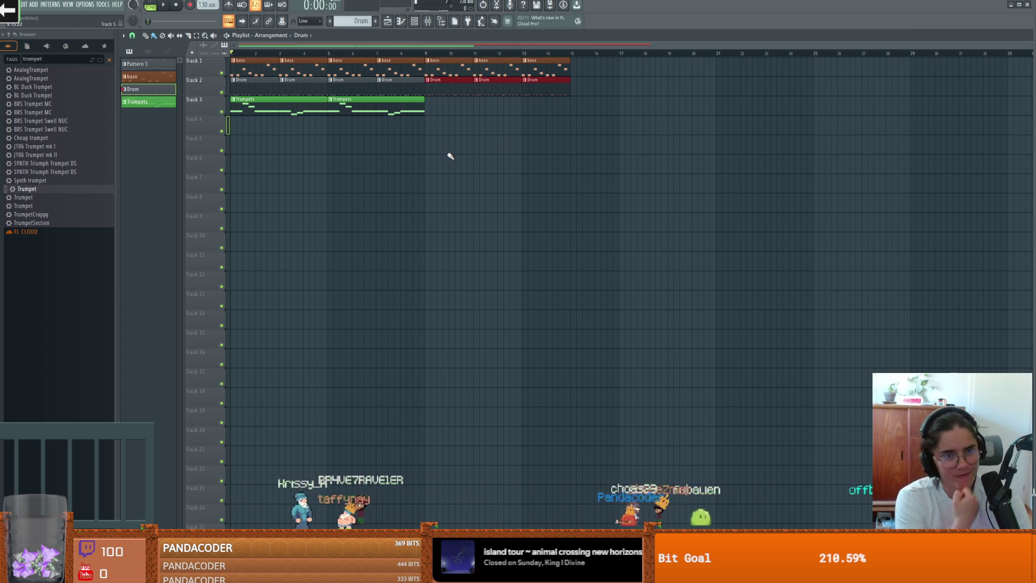
{"action": "left_click", "coordinate": [164, 8]}
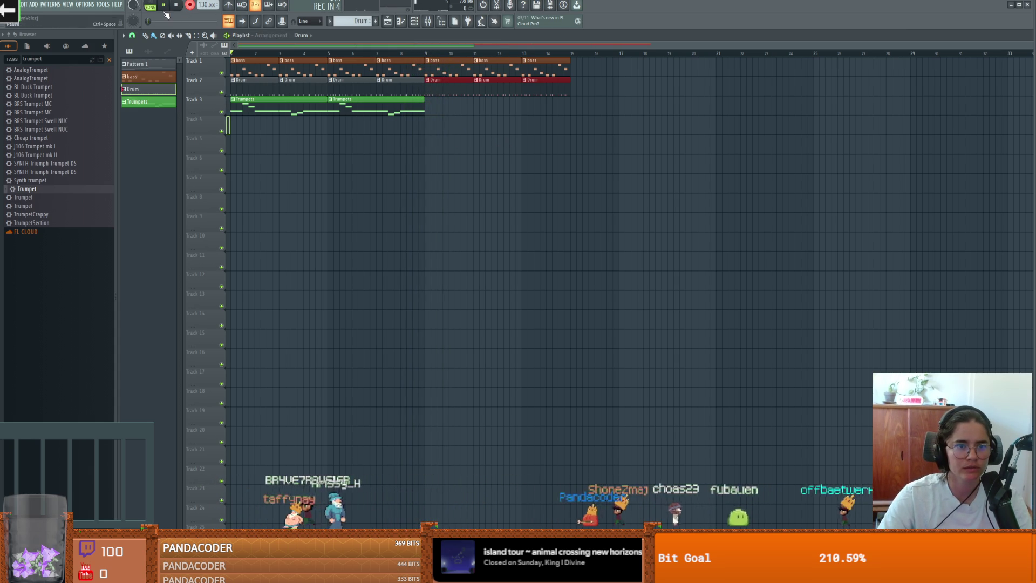
{"action": "key", "text": "space"}
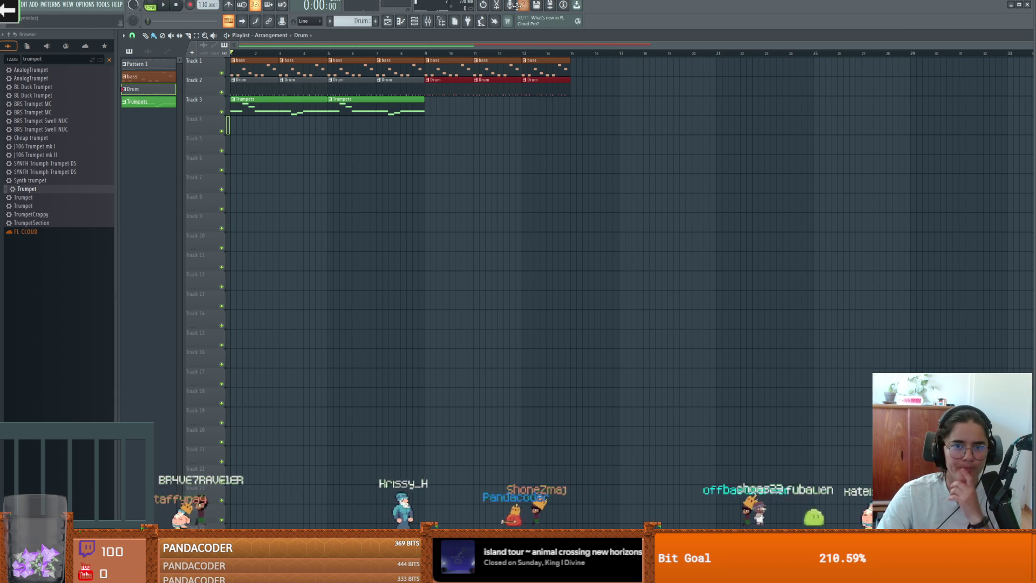
{"action": "left_click", "coordinate": [511, 6]}
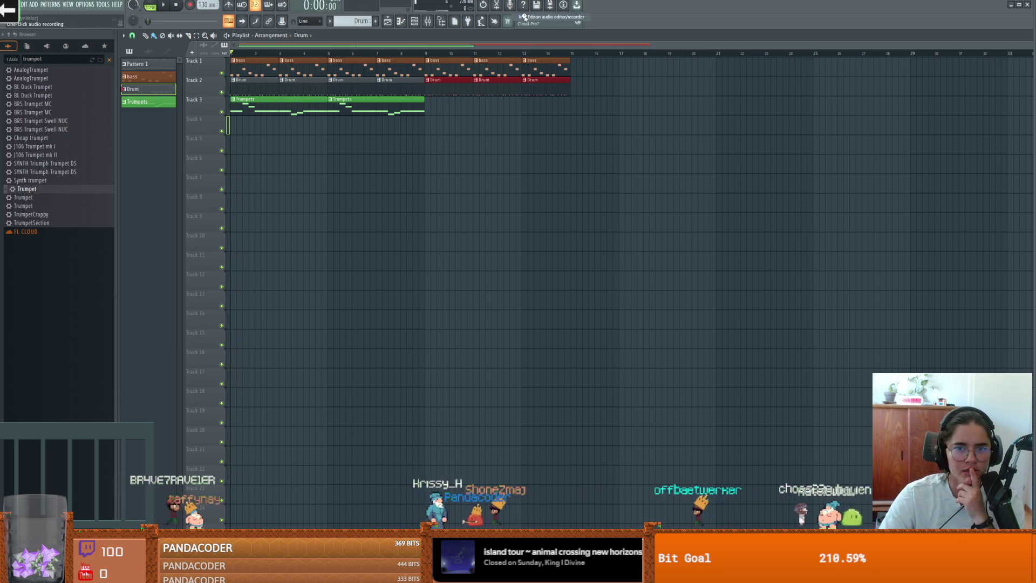
{"action": "left_click", "coordinate": [462, 114]}
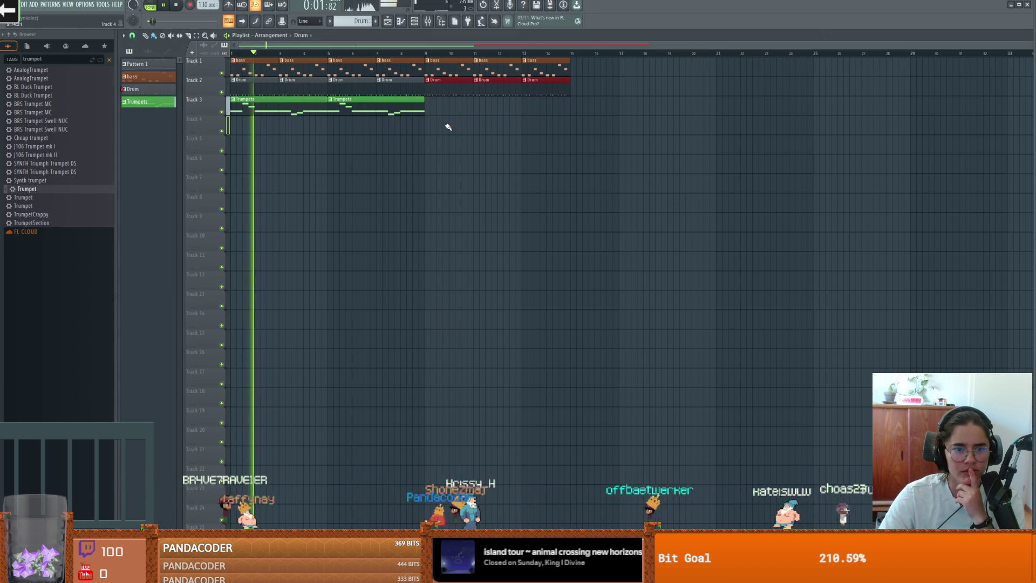
{"action": "key", "text": "space"}
{"action": "right_click", "coordinate": [210, 129]}
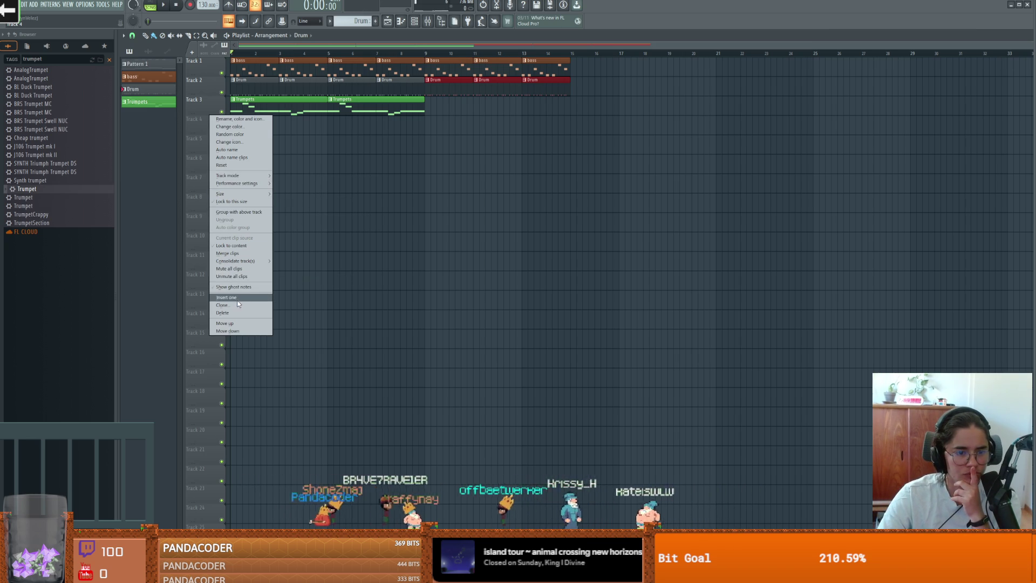
- Look over the Mixer and the empty track's options without changing anything
{"action": "left_click", "coordinate": [228, 125]}
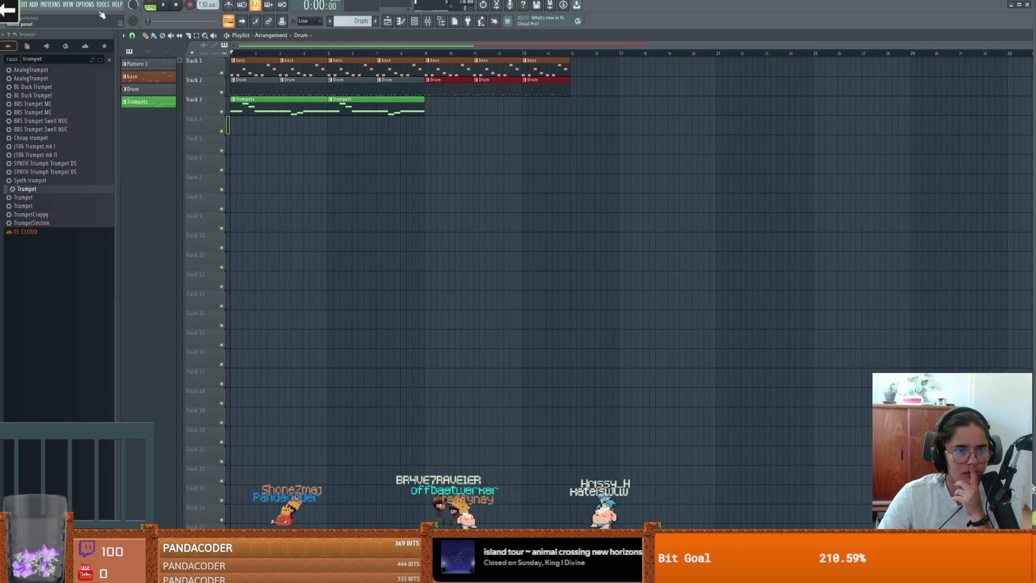
{"action": "left_click", "coordinate": [427, 23]}
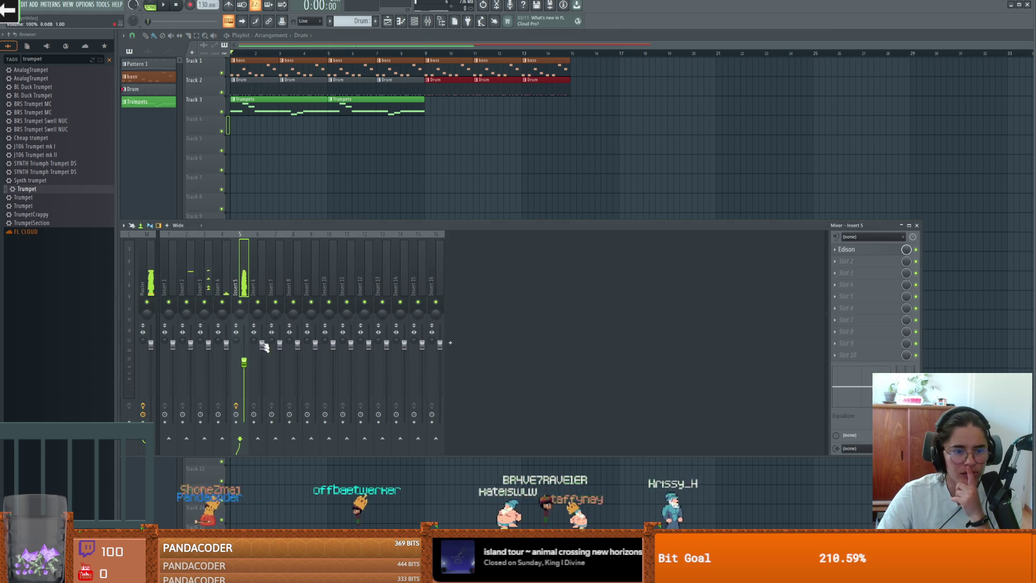
{"action": "key", "text": "F9"}
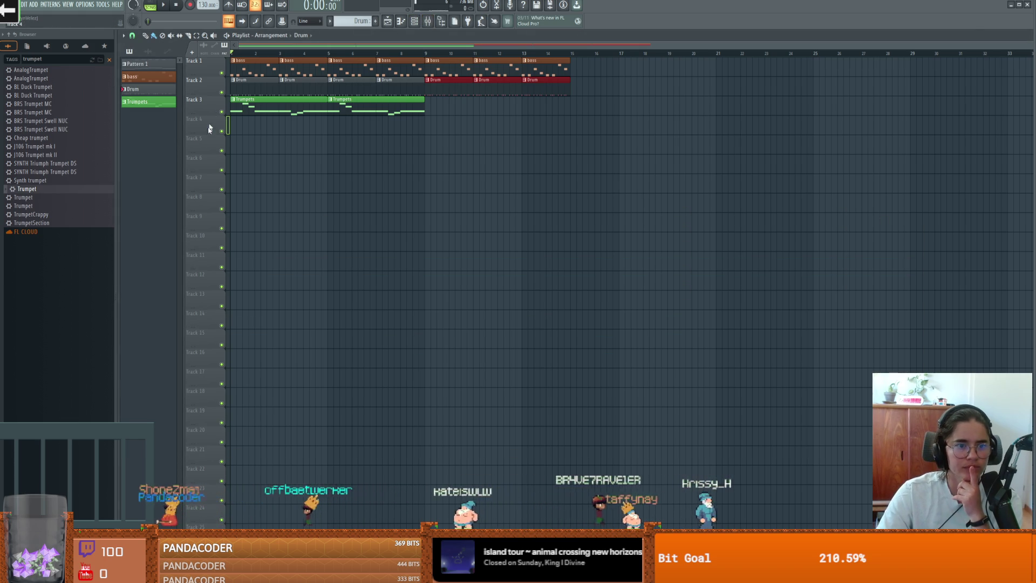
{"action": "right_click", "coordinate": [211, 135]}
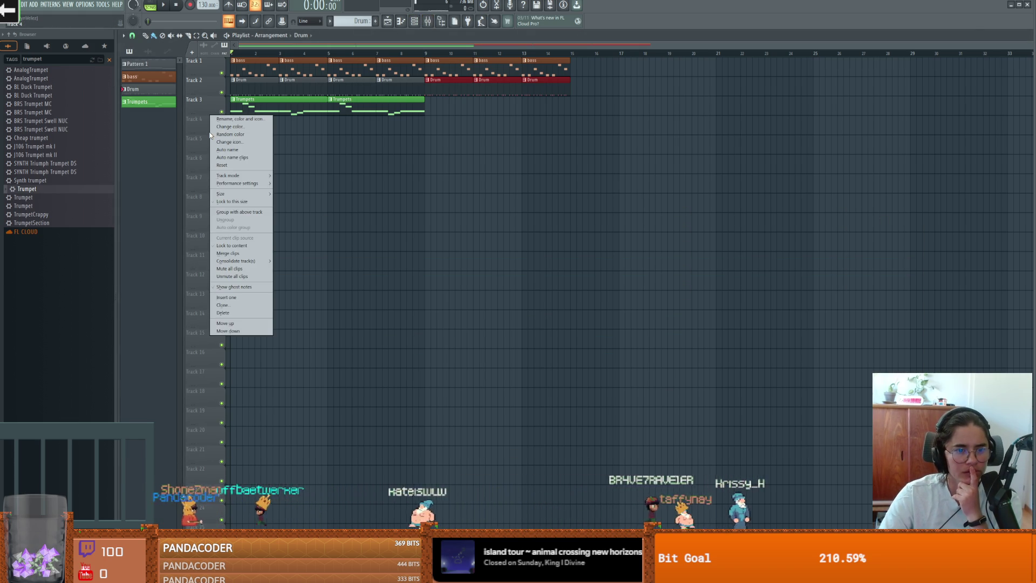
{"action": "key", "text": "Escape"}
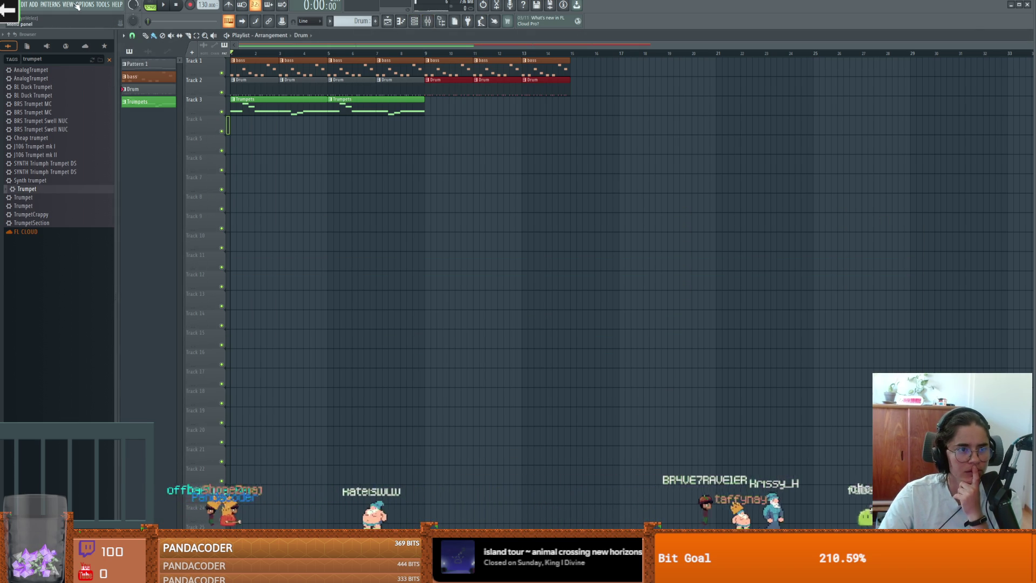
- Set the ASIO input to Focusrite Analogue 1+2 in the ASIO panel
{"action": "left_click", "coordinate": [81, 5]}
{"action": "left_click", "coordinate": [96, 33]}
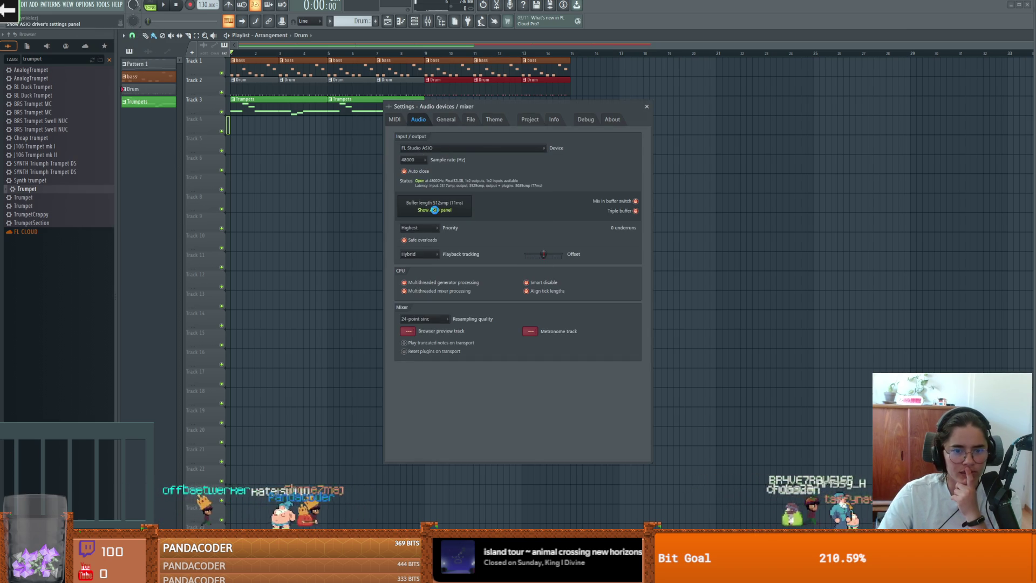
{"action": "left_click", "coordinate": [434, 209]}
{"action": "left_click", "coordinate": [466, 260]}
{"action": "left_click", "coordinate": [463, 293]}
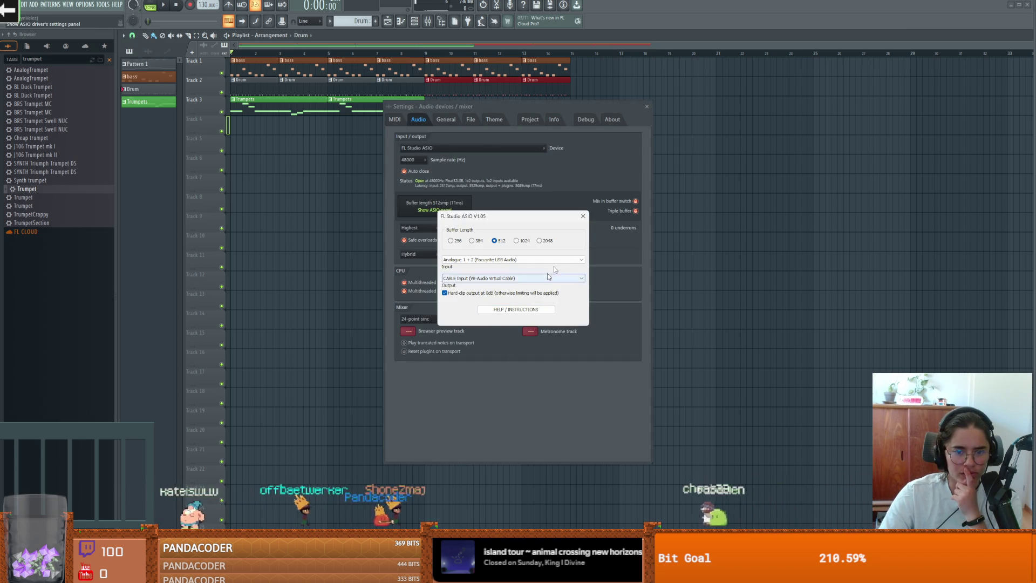
{"action": "left_click", "coordinate": [583, 216]}
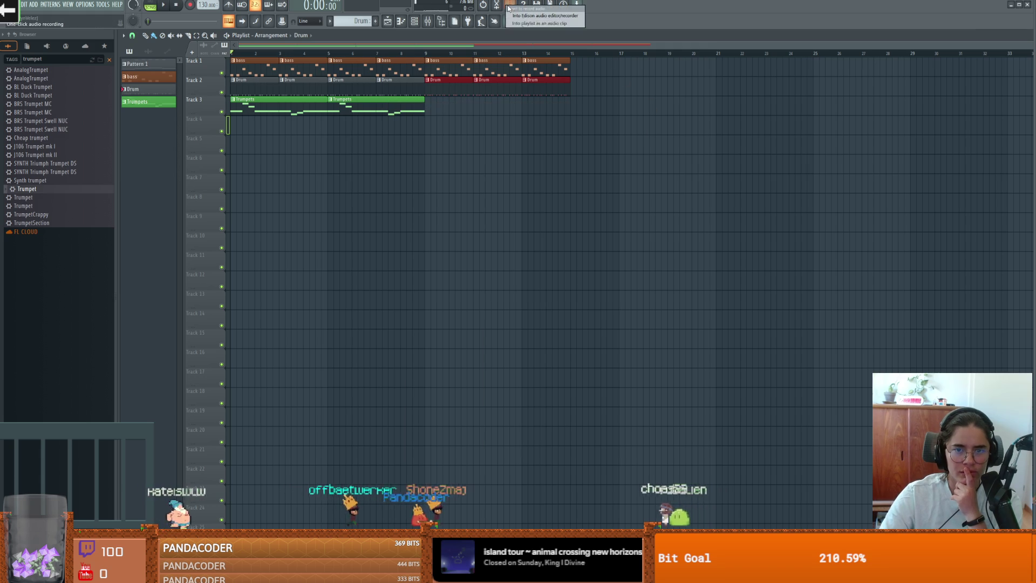
- Record a test microphone take on Track 4, play it back, and delete it
{"action": "left_click", "coordinate": [509, 5]}
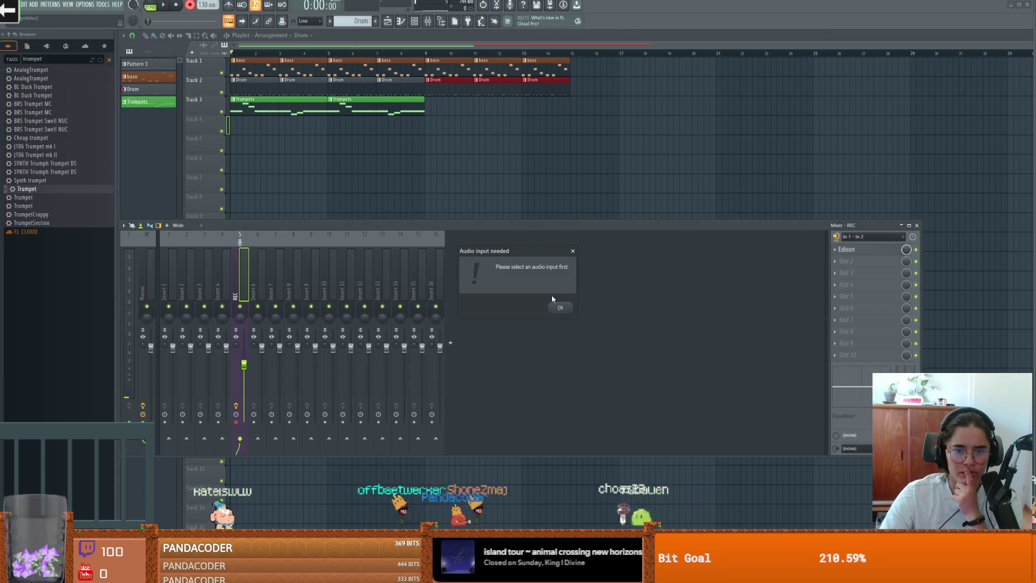
{"action": "left_click", "coordinate": [560, 309]}
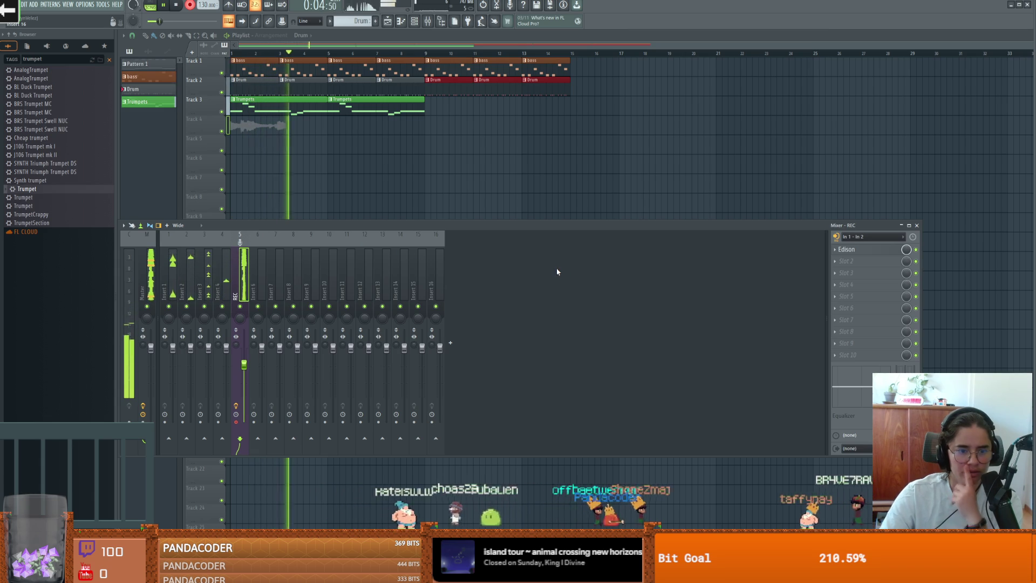
{"action": "key", "text": "space"}
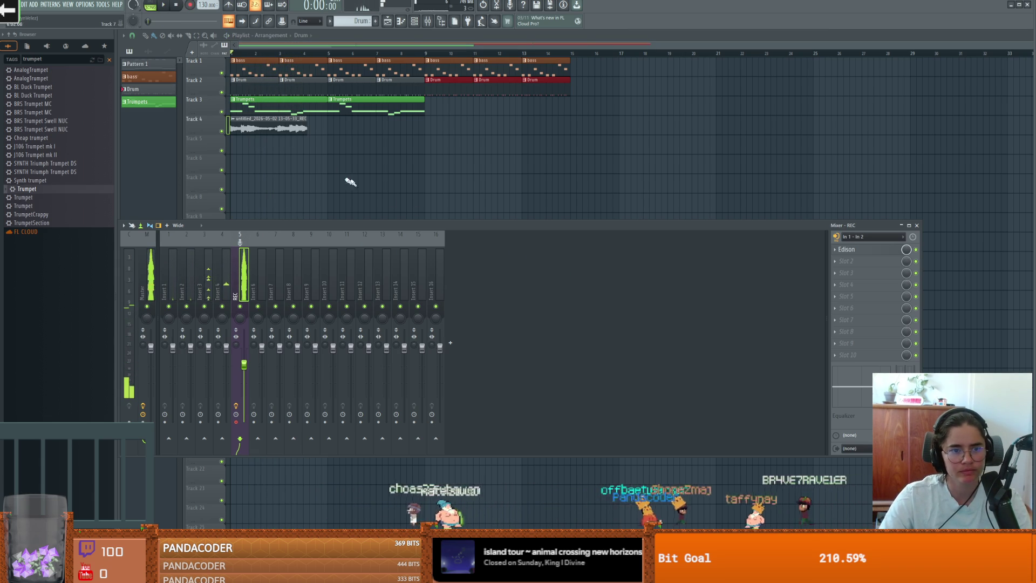
{"action": "key", "text": "space"}
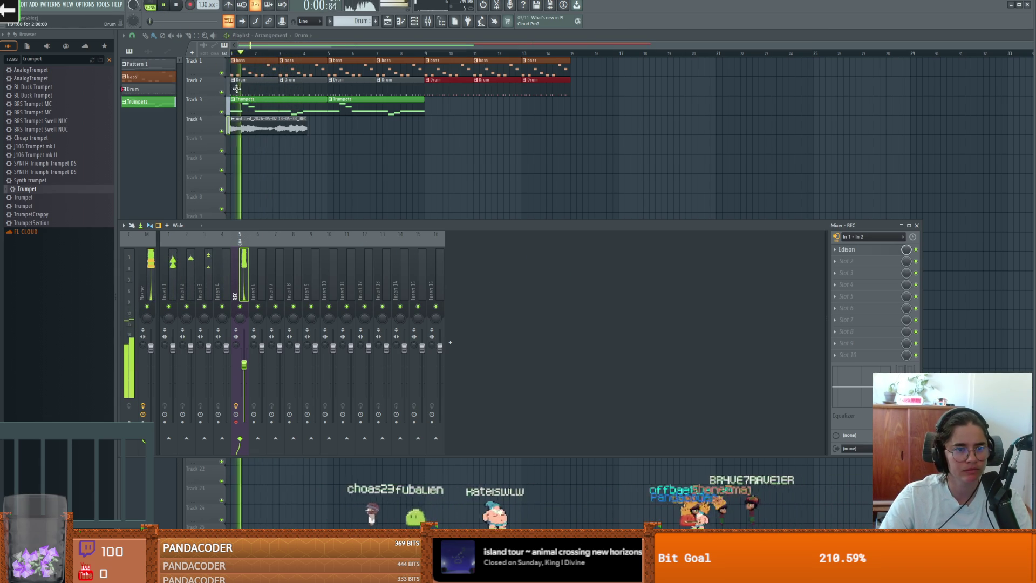
{"action": "key", "text": "space"}
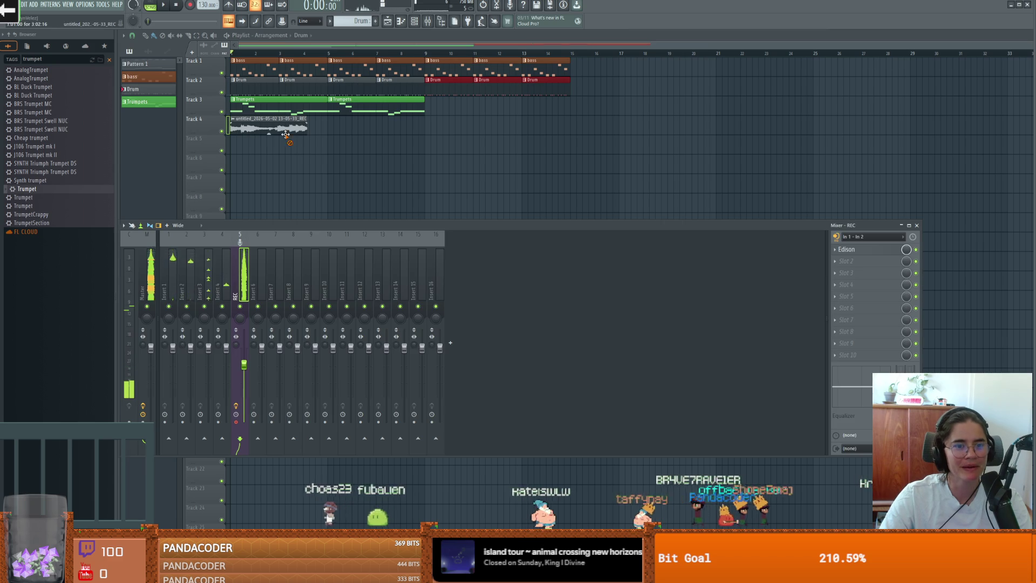
{"action": "right_click", "coordinate": [291, 129]}
{"action": "key", "text": "F9"}
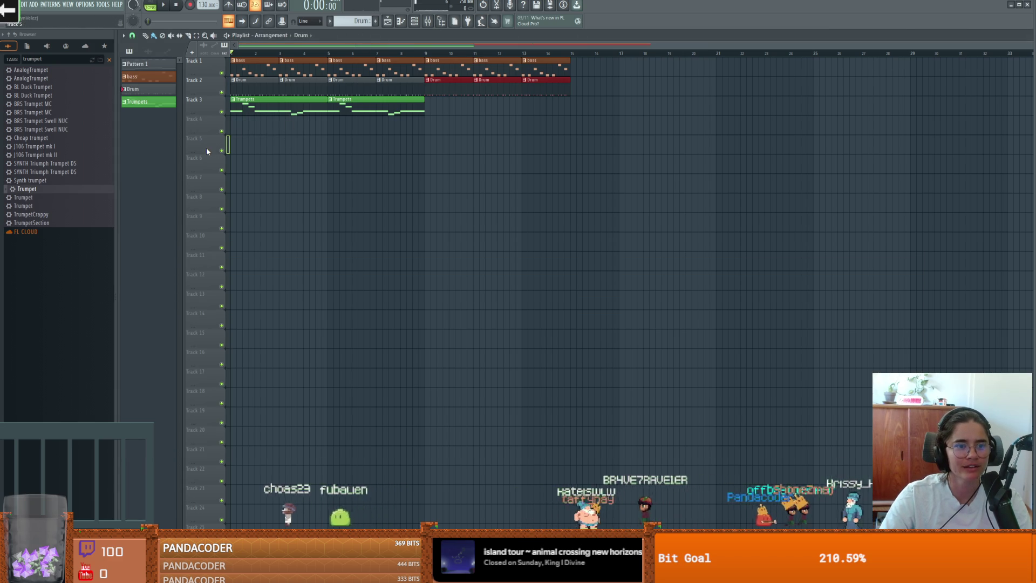
{"action": "left_click", "coordinate": [375, 21]}
- Name the new pattern 'voice' and check Track 5's options
{"action": "type", "text": "voi"}
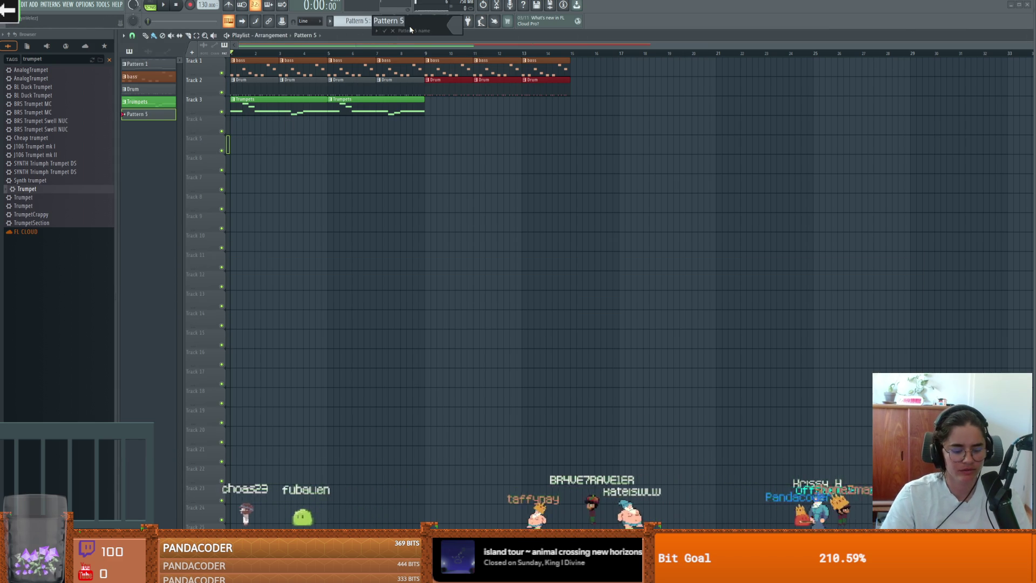
{"action": "type", "text": "ce"}
{"action": "key", "text": "Return"}
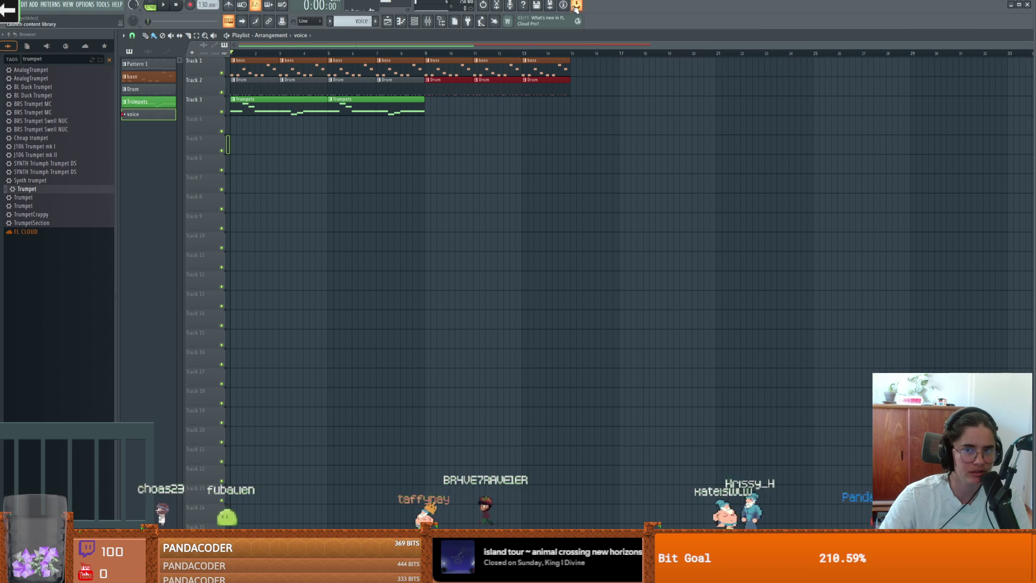
{"action": "right_click", "coordinate": [217, 136]}
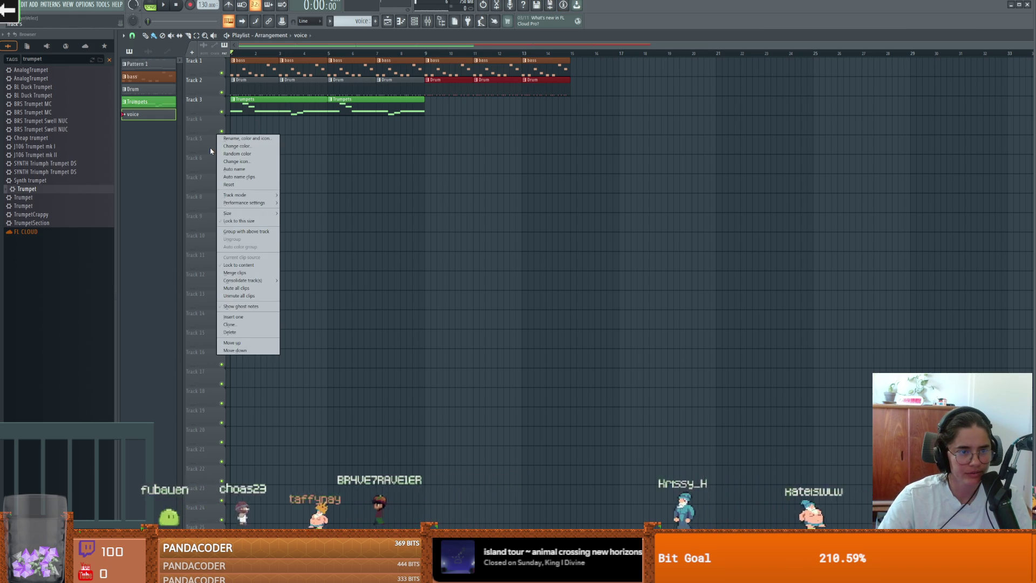
{"action": "left_click", "coordinate": [209, 147]}
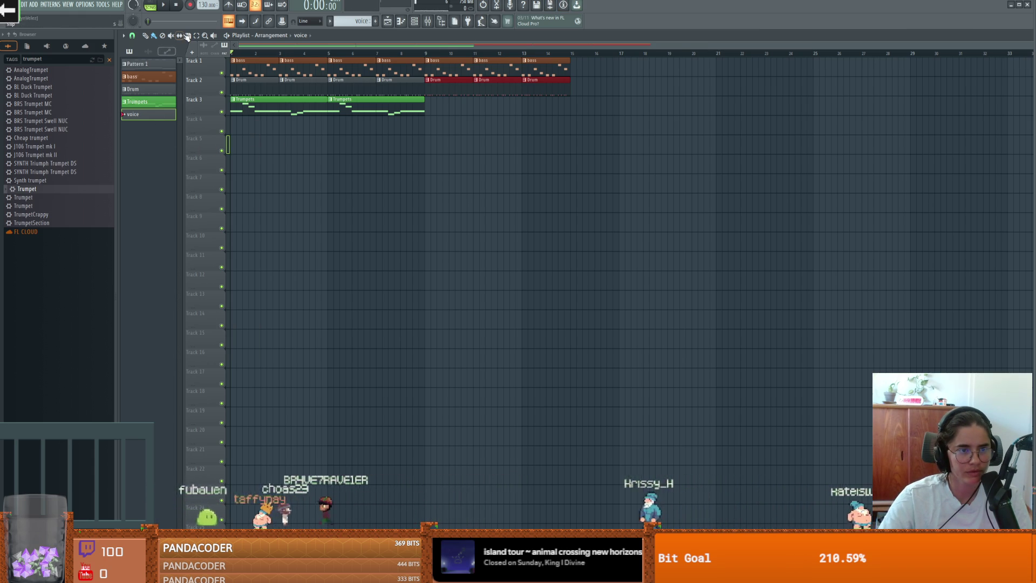
- Choose recording Into Edison and arm the REC insert for disk recording
{"action": "left_click", "coordinate": [515, 7]}
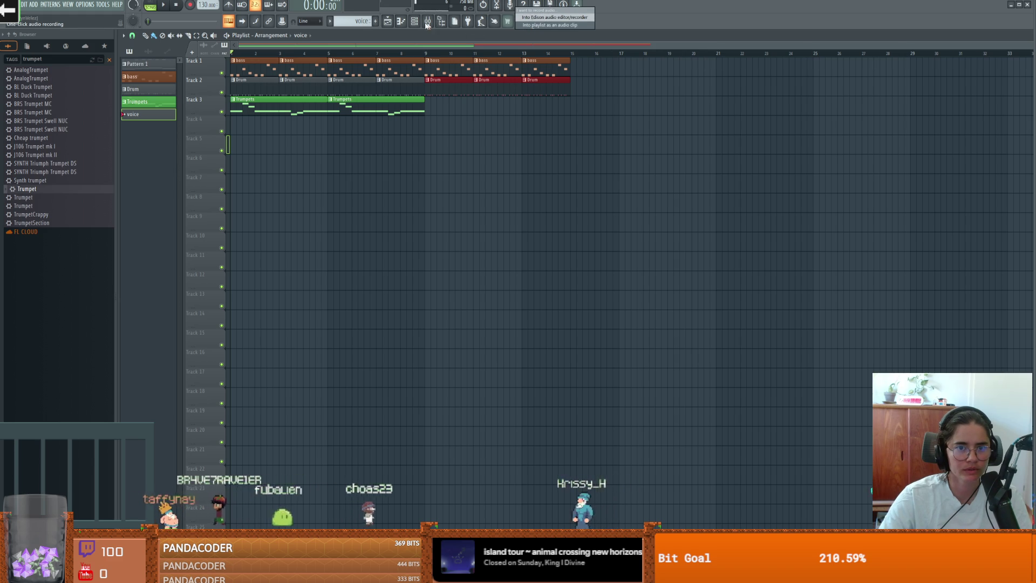
{"action": "left_click", "coordinate": [554, 17]}
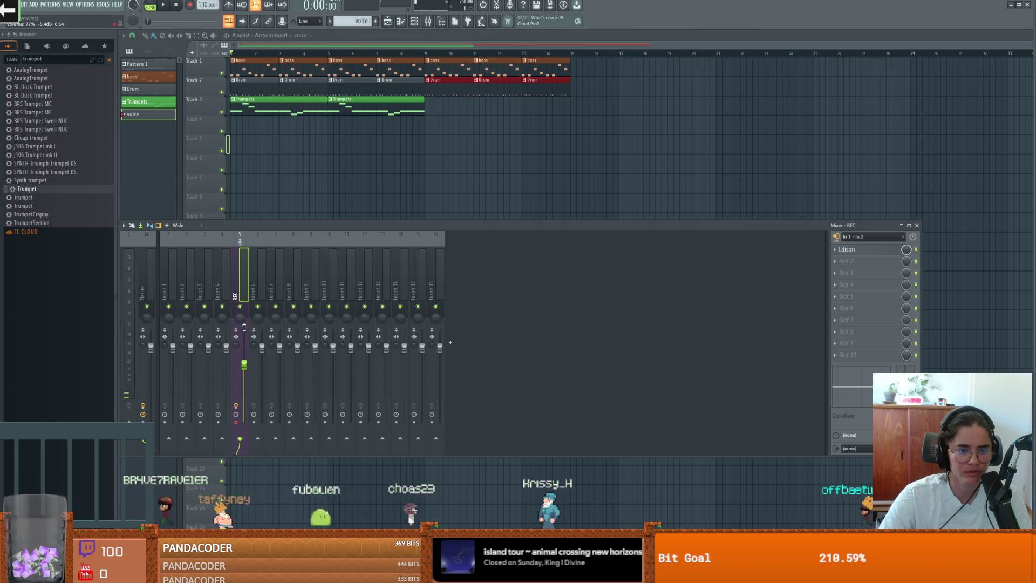
{"action": "right_click", "coordinate": [245, 245]}
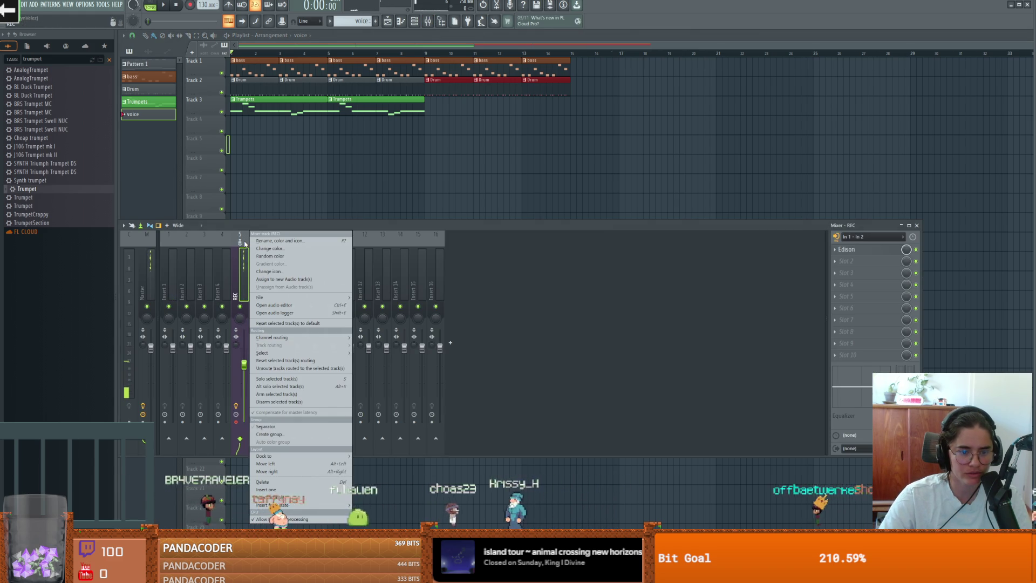
{"action": "left_click", "coordinate": [236, 423]}
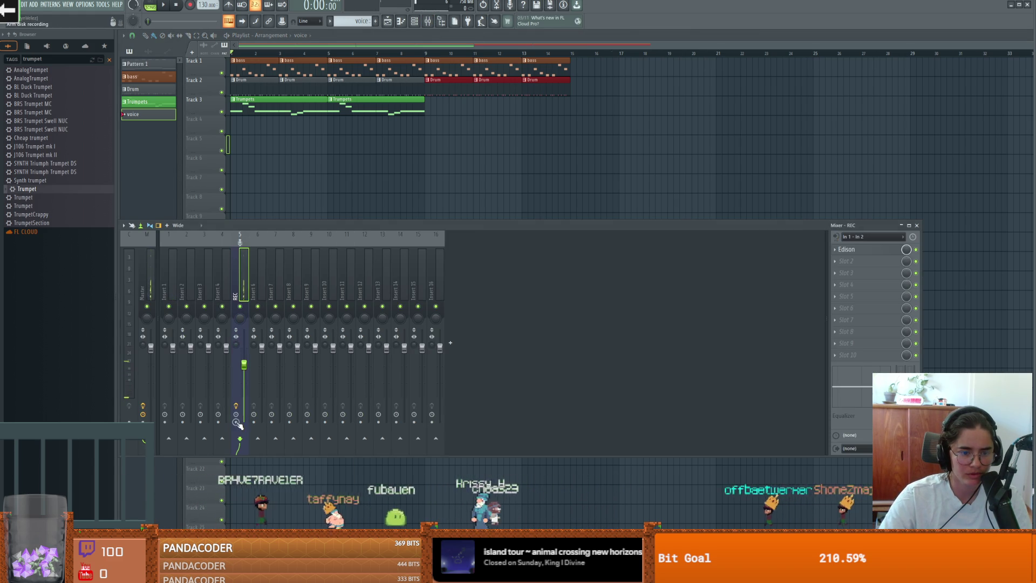
{"action": "left_click", "coordinate": [236, 423]}
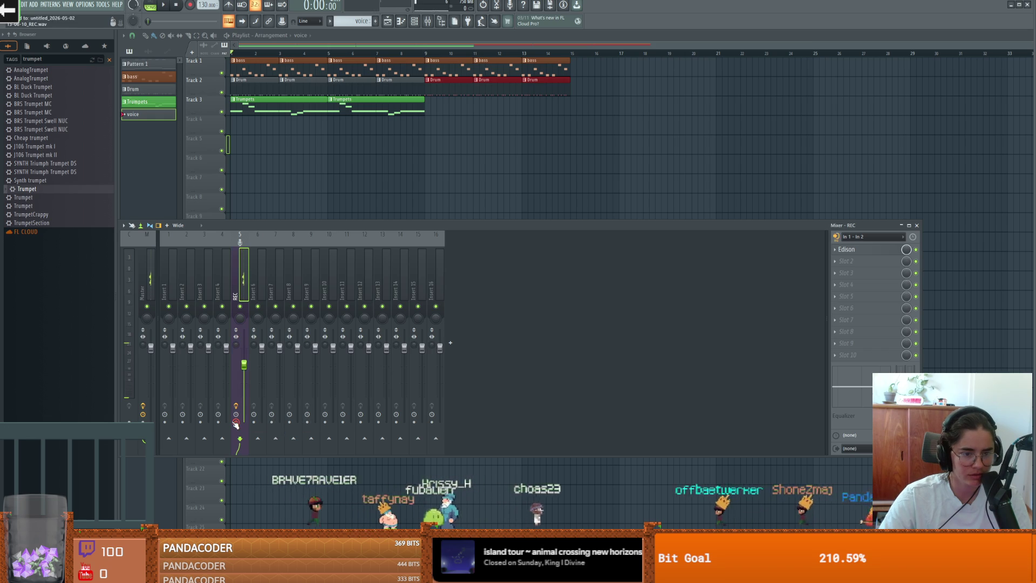
- Open Edison on the REC insert to check the take, then stop playback
{"action": "left_click", "coordinate": [836, 250]}
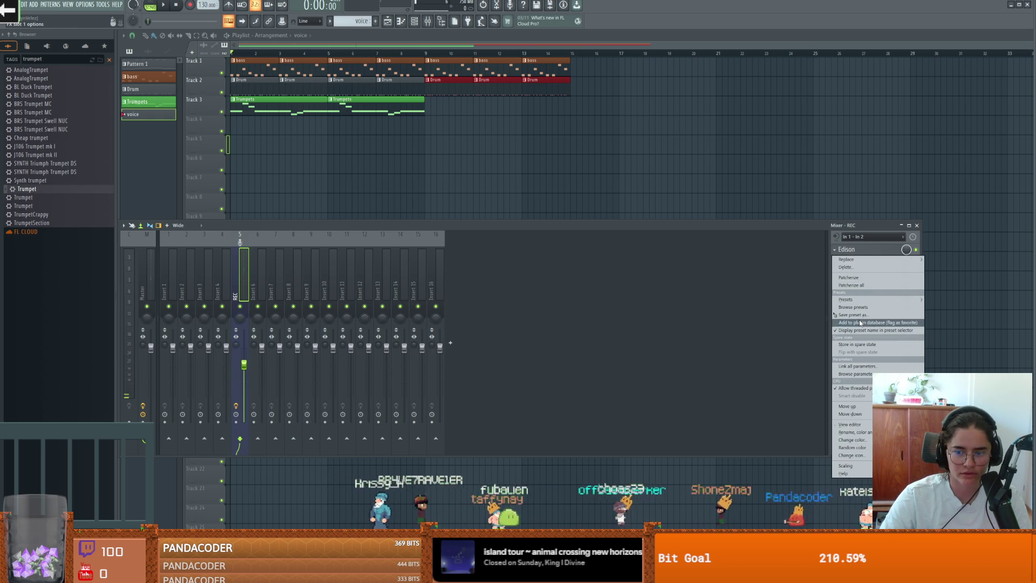
{"action": "left_click", "coordinate": [855, 251]}
{"action": "left_click", "coordinate": [846, 249]}
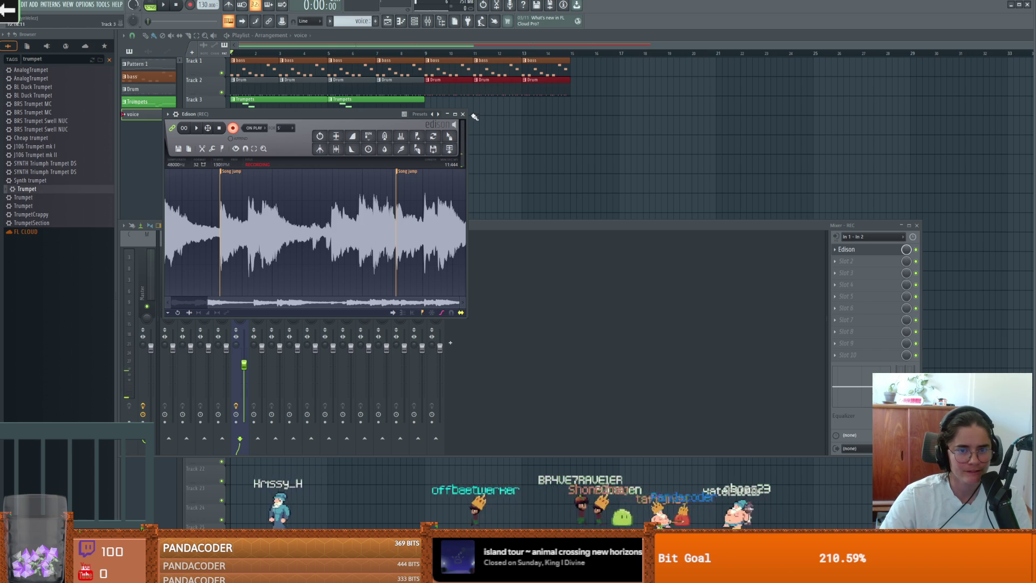
{"action": "left_click", "coordinate": [463, 115]}
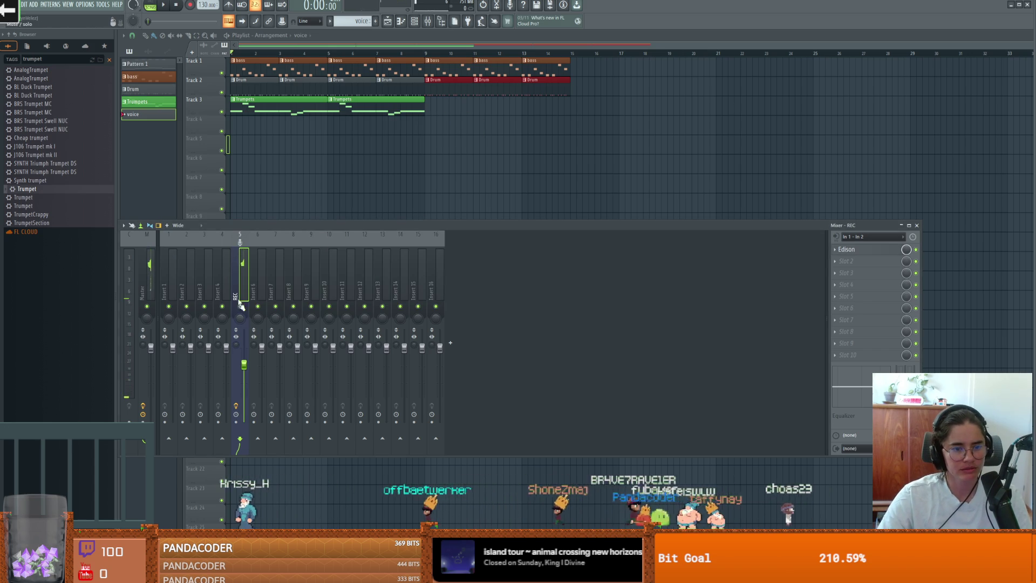
{"action": "right_click", "coordinate": [243, 241]}
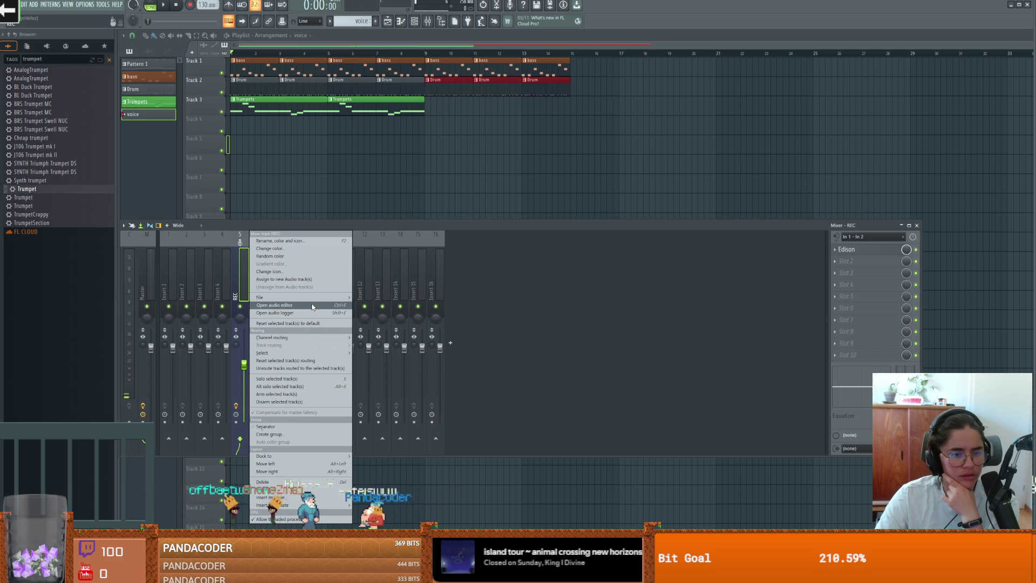
{"action": "left_click", "coordinate": [624, 355]}
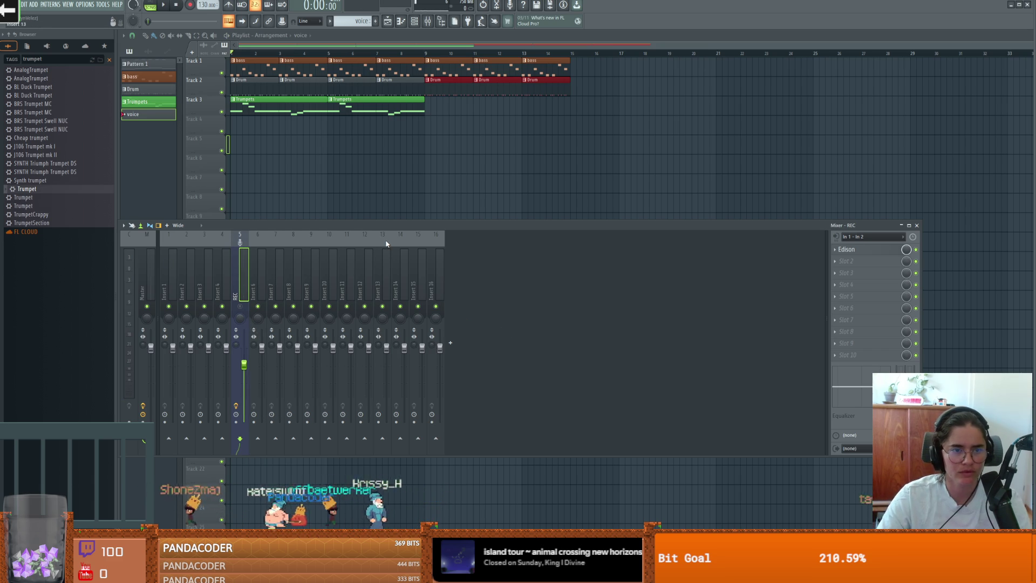
{"action": "key", "text": "space"}
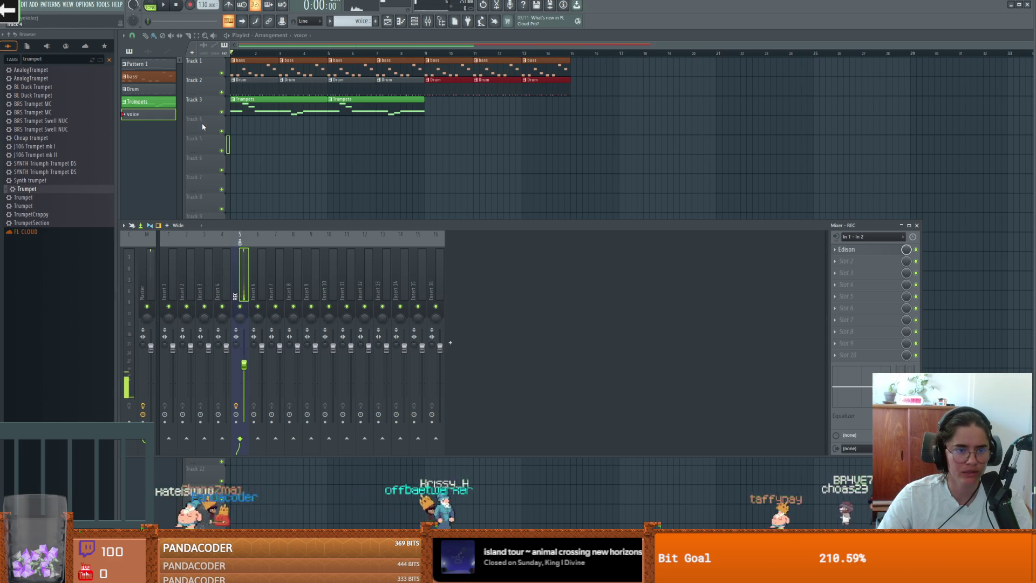
- Close the mixer and delete the voice pattern from the project
{"action": "key", "text": "F9"}
{"action": "right_click", "coordinate": [161, 123]}
{"action": "left_click", "coordinate": [172, 224]}
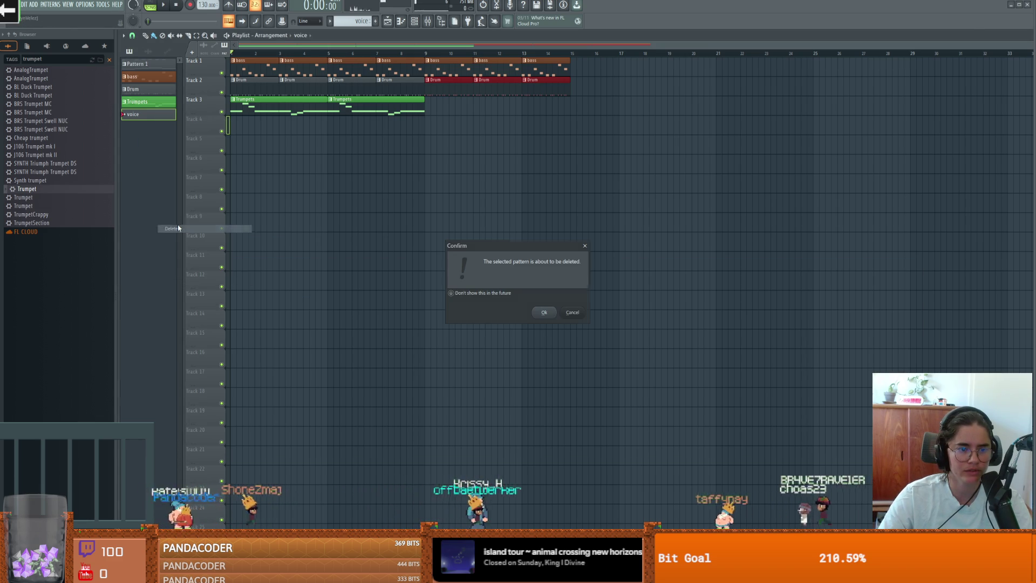
{"action": "left_click", "coordinate": [544, 312]}
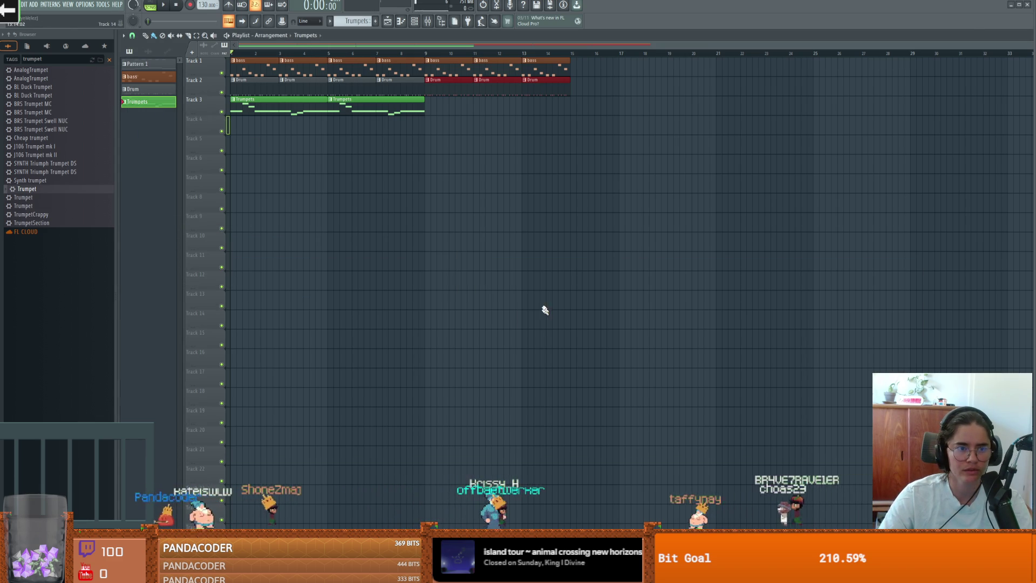
- Record a test take straight into the playlist, then delete the resulting clip on Track 4
{"action": "left_click", "coordinate": [510, 5]}
{"action": "left_click", "coordinate": [531, 25]}
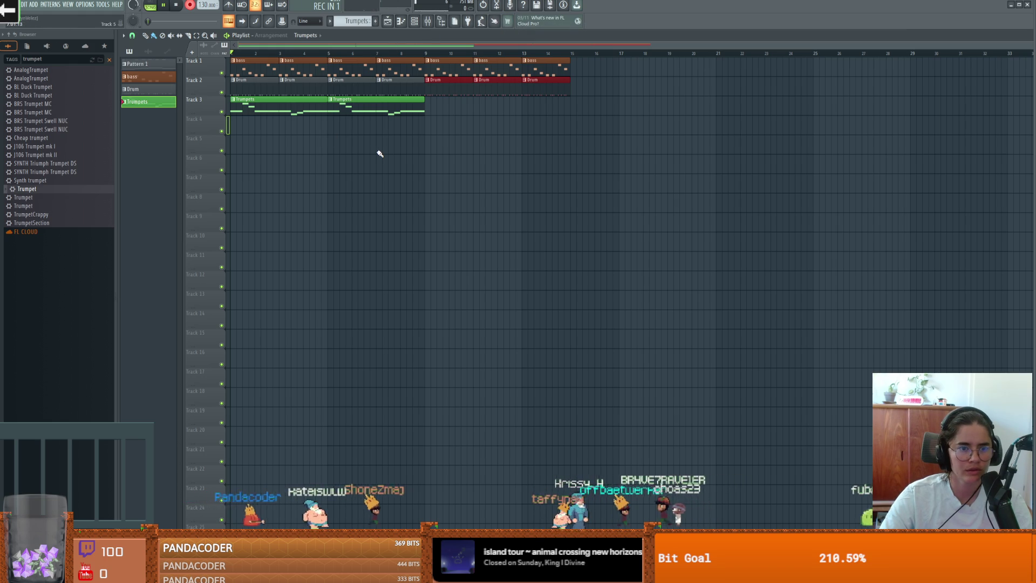
{"action": "key", "text": "space"}
{"action": "right_click", "coordinate": [250, 129]}
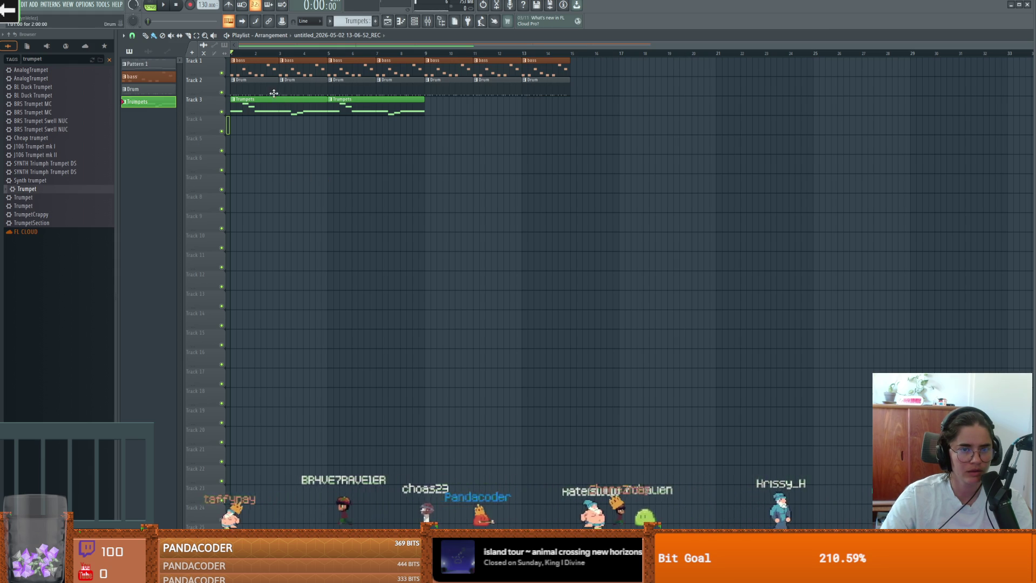
{"action": "left_click", "coordinate": [511, 7]}
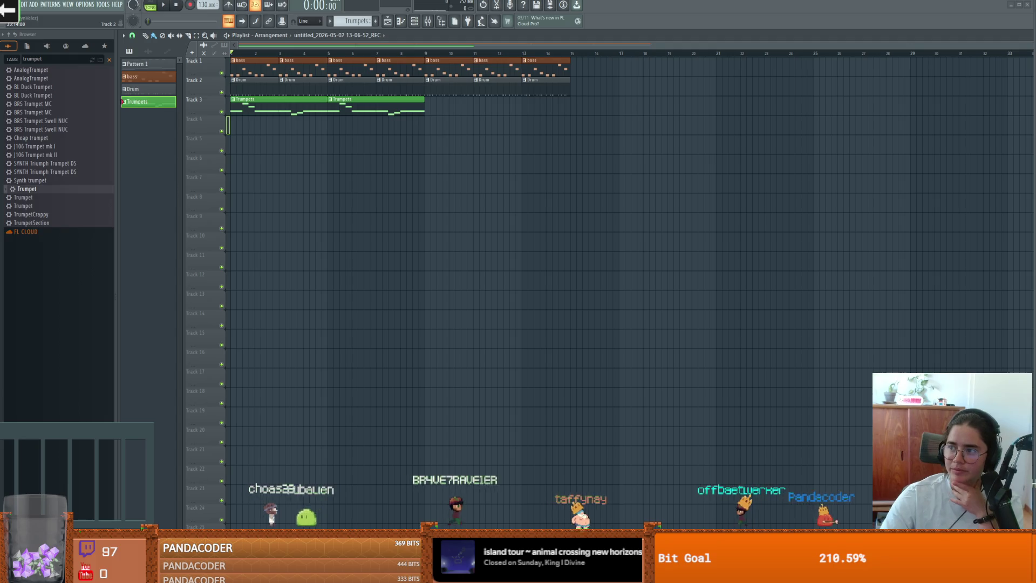
{"action": "key", "text": "alt+Tab"}
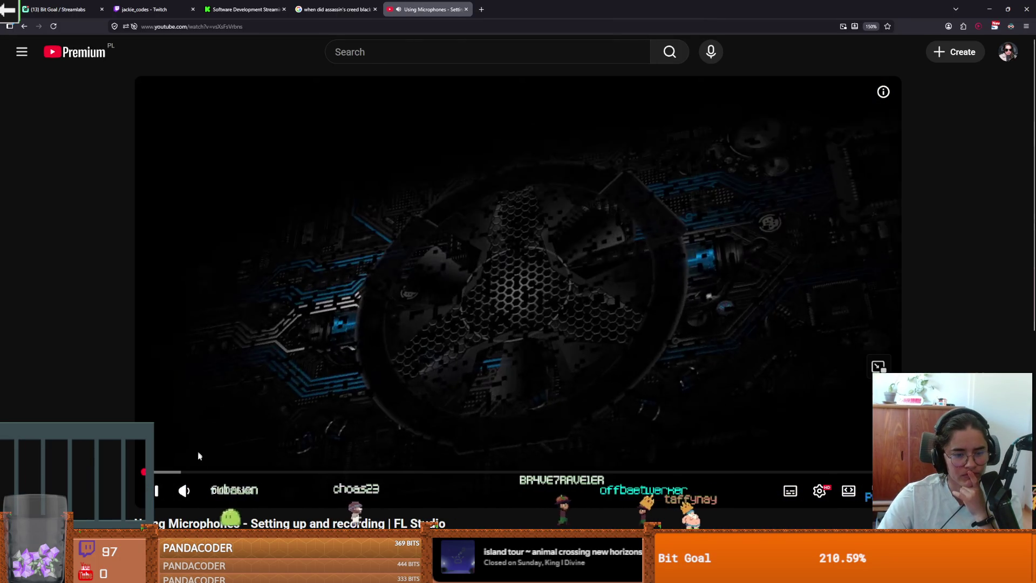
- Scrub the microphone tutorial to its ASIO audio-settings and mixer context-menu sections
{"action": "left_click_drag", "start_coordinate": [168, 477], "coordinate": [172, 473]}
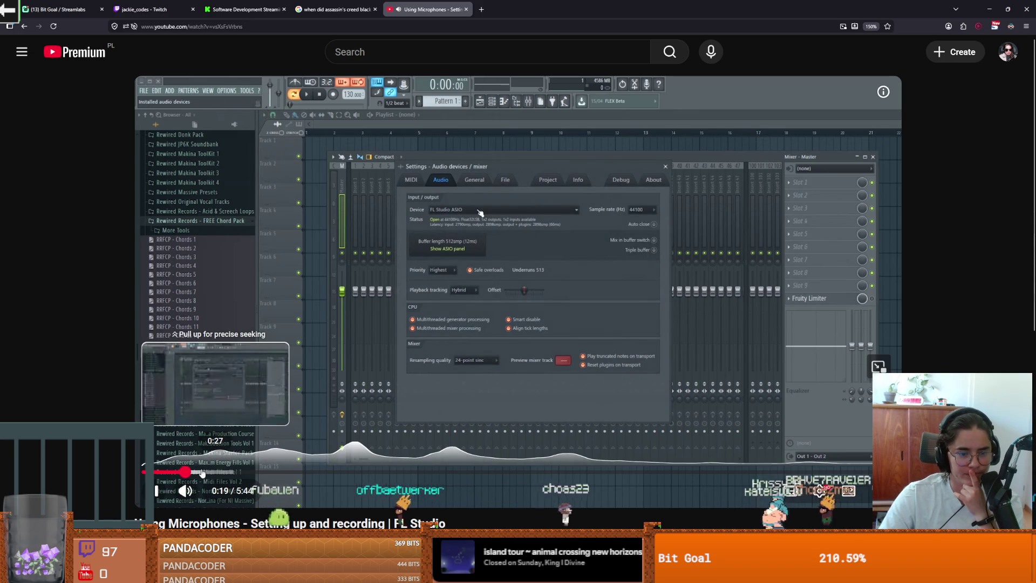
{"action": "left_click", "coordinate": [218, 473]}
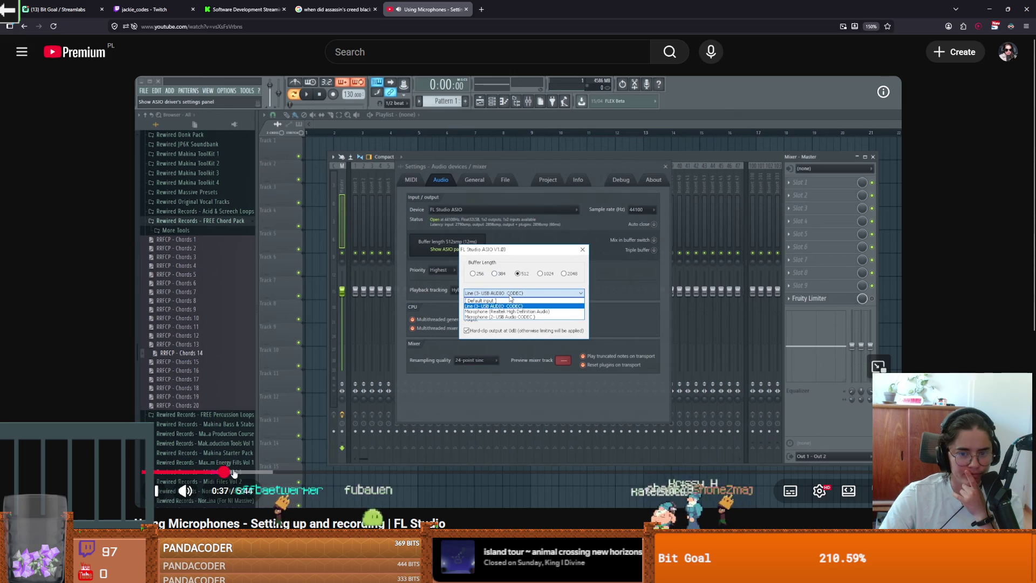
{"action": "mouse_move", "coordinate": [235, 472]}
{"action": "left_mouse_down"}
{"action": "mouse_move", "coordinate": [294, 472]}
{"action": "mouse_move", "coordinate": [438, 398]}
{"action": "mouse_move", "coordinate": [324, 441]}
{"action": "left_mouse_up"}
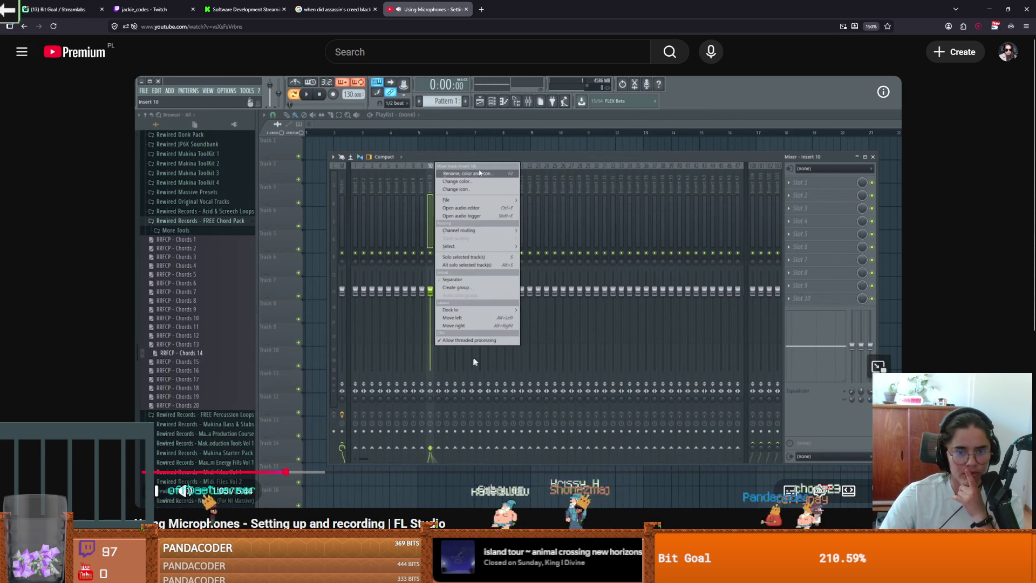
{"action": "key", "text": "alt+Tab"}
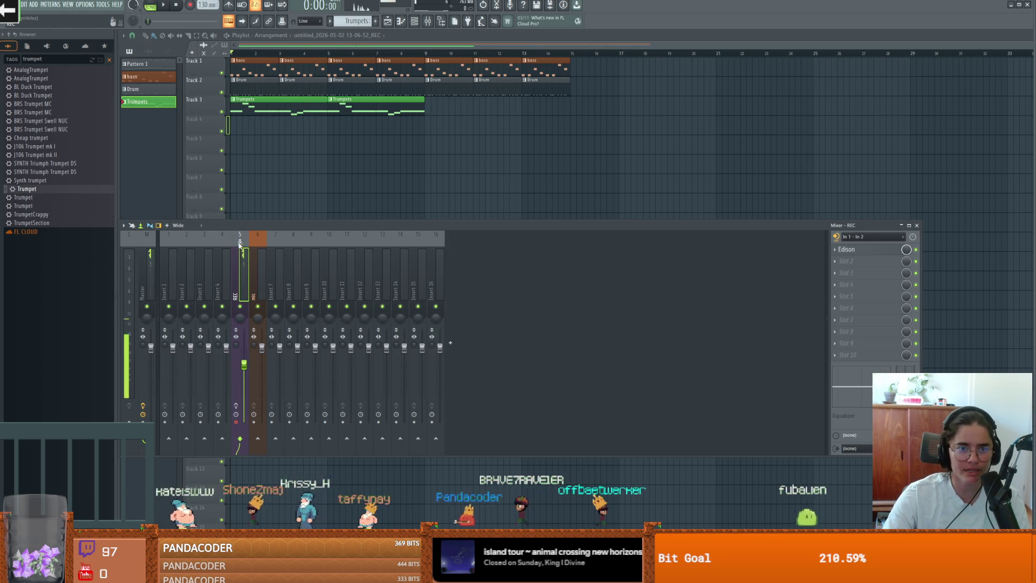
- Give the REC insert its own playlist audio track and set its input to In 1 - In 2
{"action": "right_click", "coordinate": [243, 250]}
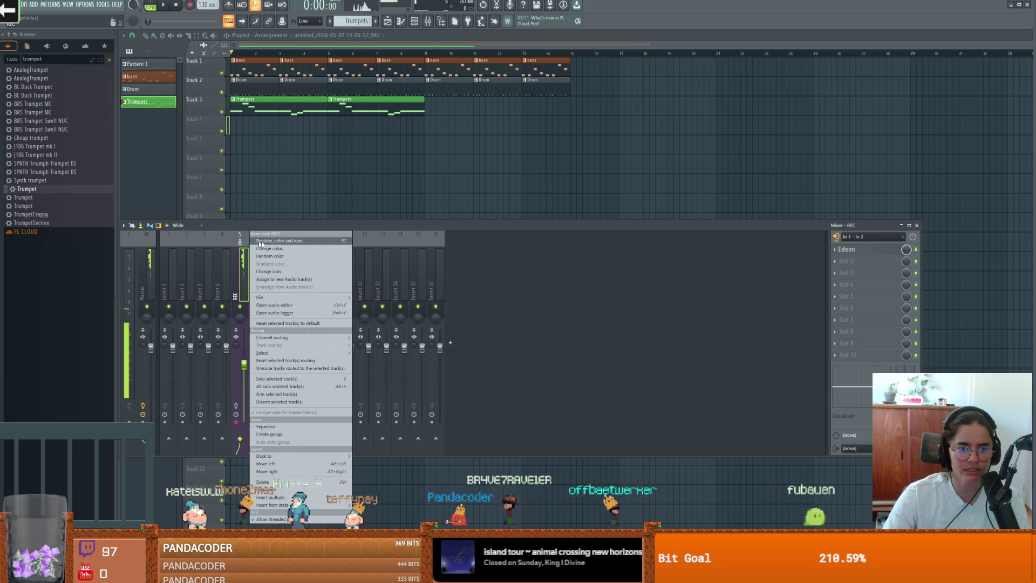
{"action": "left_click", "coordinate": [294, 279]}
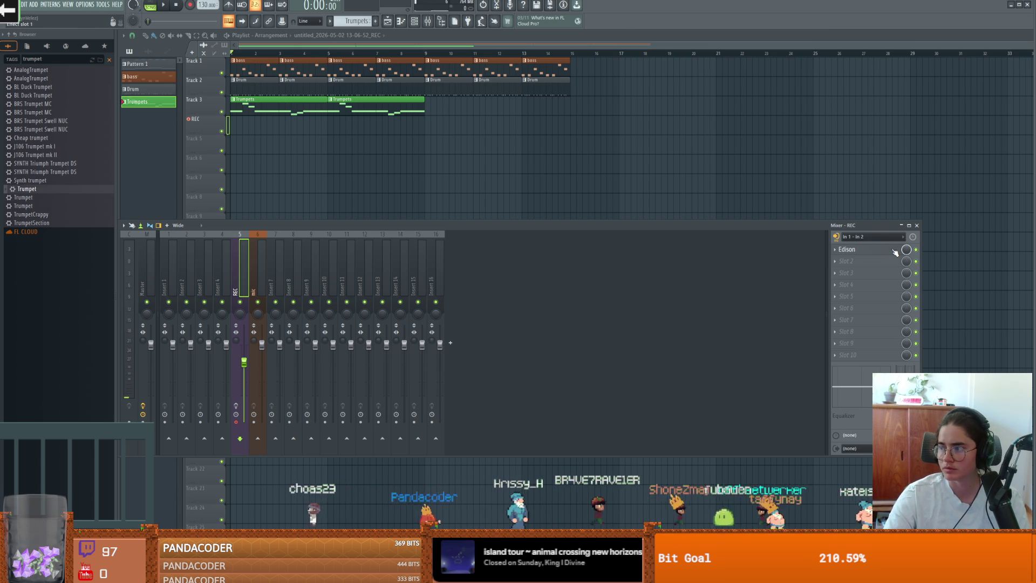
{"action": "key", "text": "alt+Tab"}
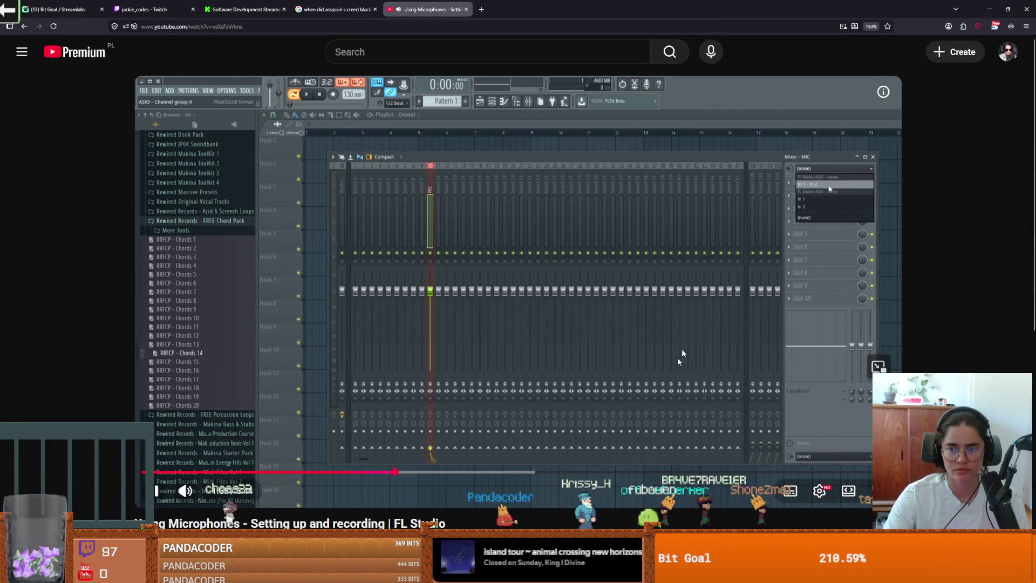
{"action": "key", "text": "alt+Tab"}
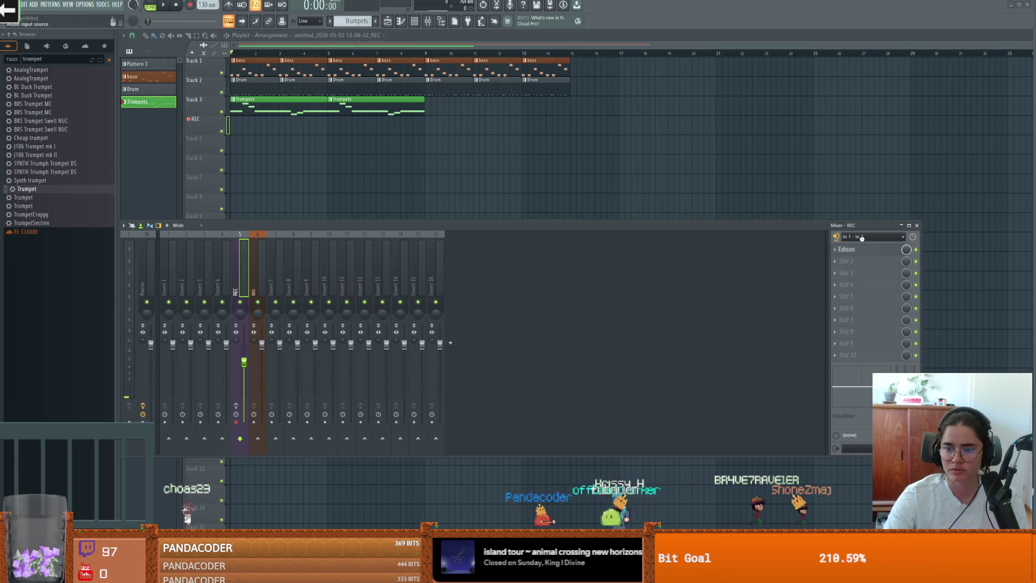
{"action": "left_click", "coordinate": [861, 238]}
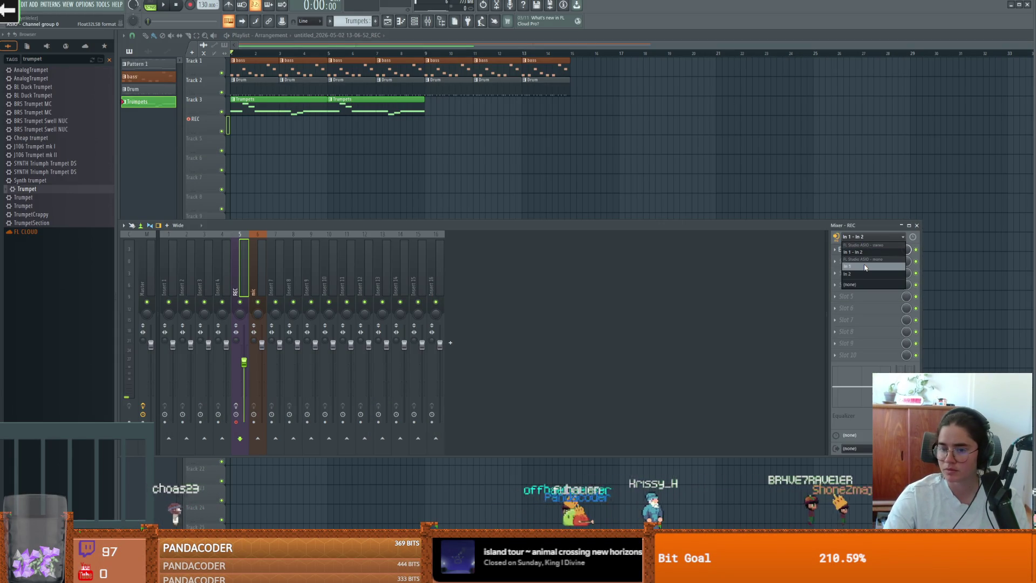
{"action": "left_click", "coordinate": [871, 252]}
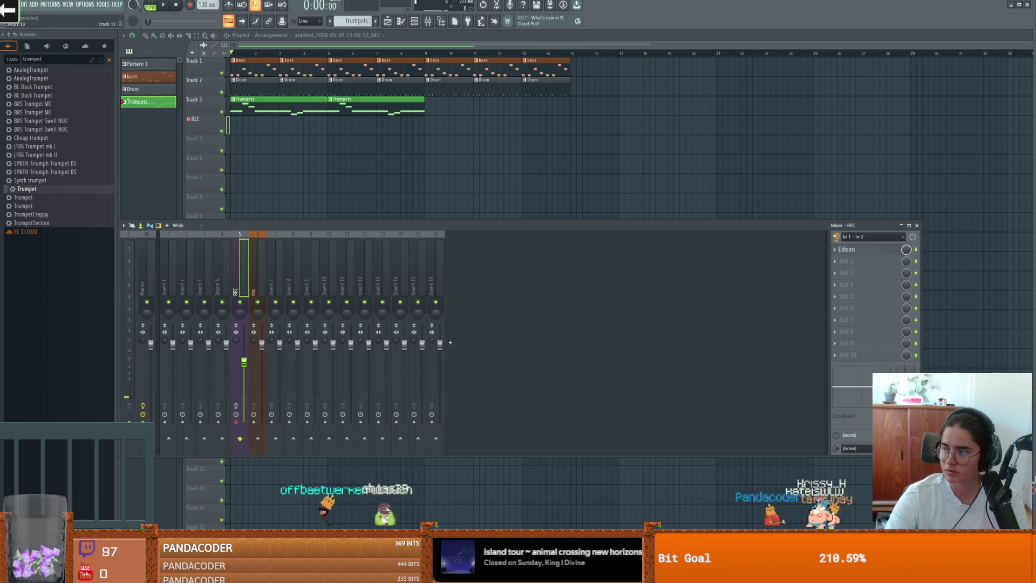
{"action": "key", "text": "alt+Tab"}
{"action": "key", "text": "alt+Tab"}
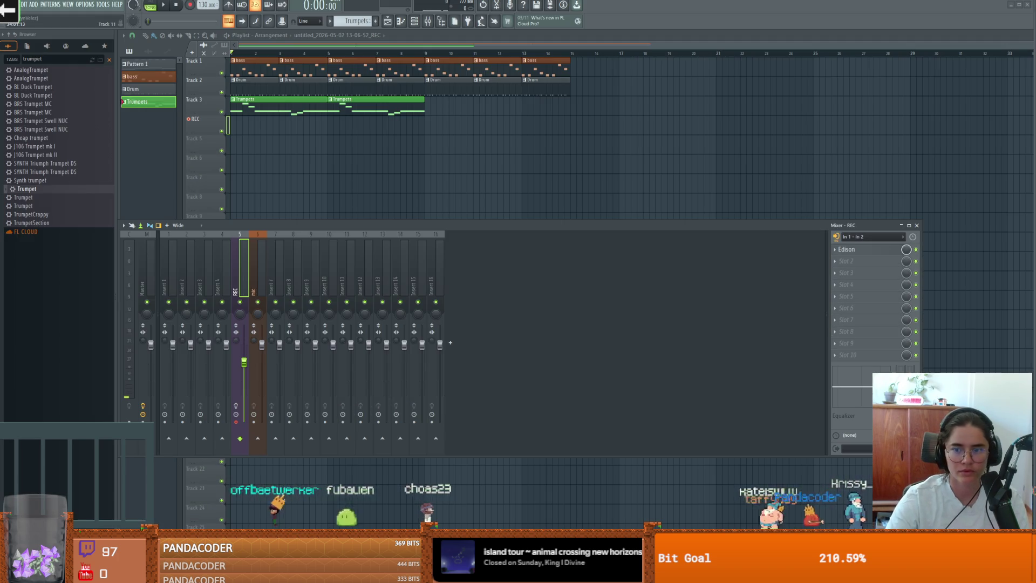
- Clear the REC insert's audio input to (none)
{"action": "left_click", "coordinate": [254, 345]}
{"action": "left_click", "coordinate": [242, 327]}
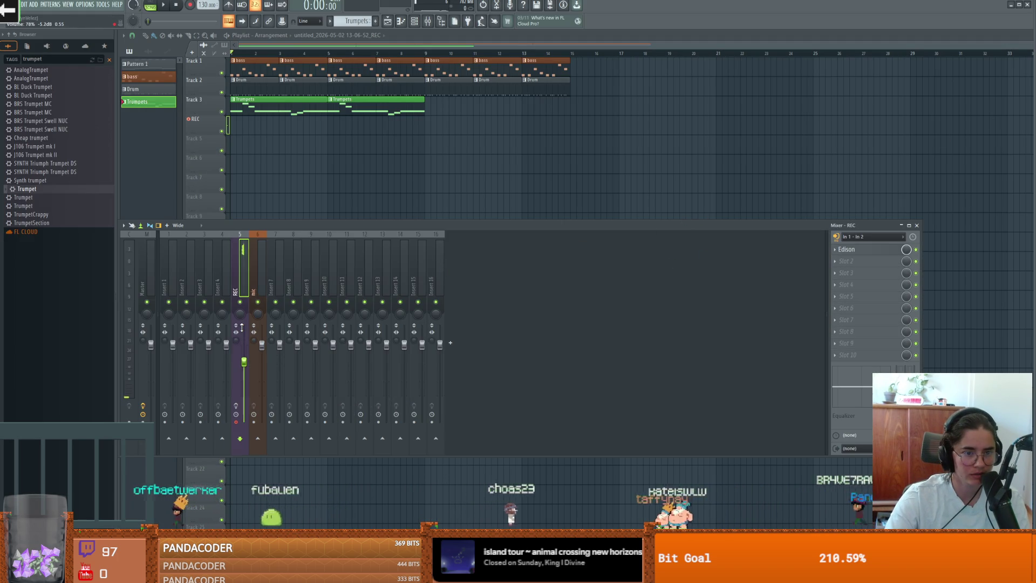
{"action": "left_click", "coordinate": [836, 238]}
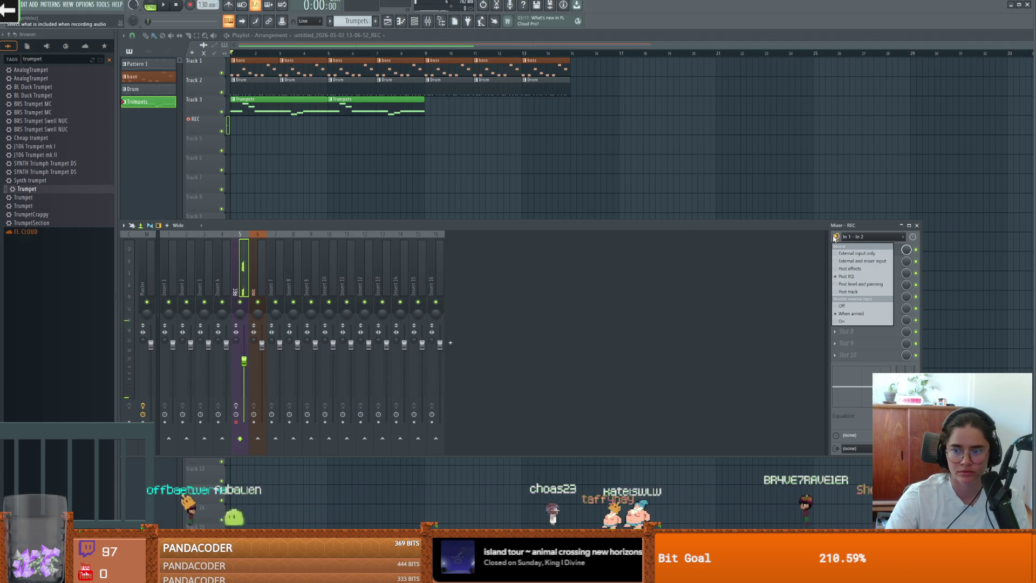
{"action": "left_click", "coordinate": [856, 305]}
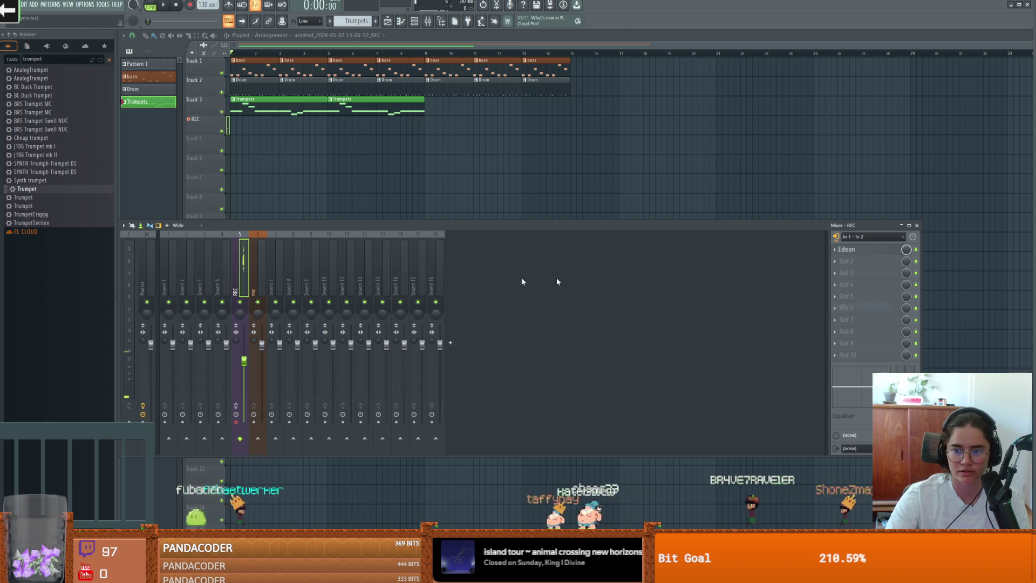
{"action": "left_click", "coordinate": [873, 236]}
{"action": "left_click", "coordinate": [863, 244]}
- Set the mic insert's audio input to In 1 - In 2
{"action": "left_click", "coordinate": [260, 243]}
{"action": "left_click", "coordinate": [873, 236]}
{"action": "left_click", "coordinate": [863, 252]}
{"action": "left_click", "coordinate": [587, 316]}
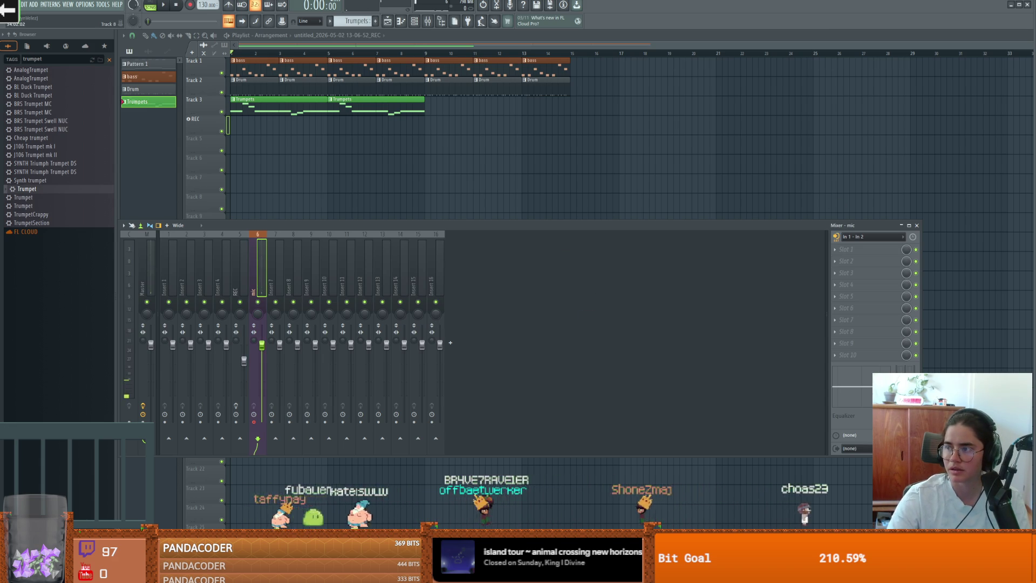
{"action": "key", "text": "alt+Tab"}
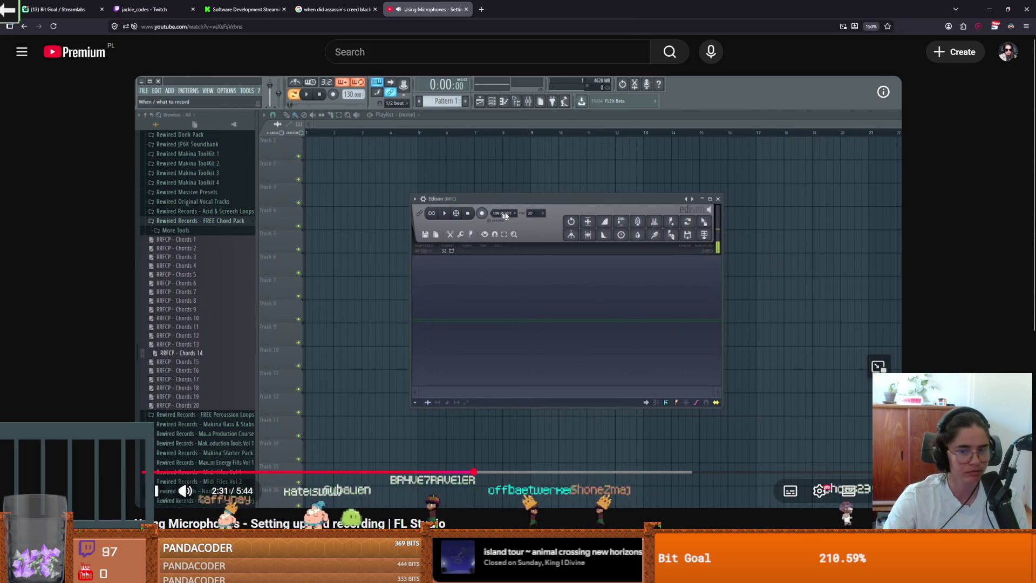
- Seek back and forth through the tutorial's recording section, then pause it
{"action": "key", "text": "Right"}
{"action": "key", "text": "Right"}
{"action": "key", "text": "Right"}
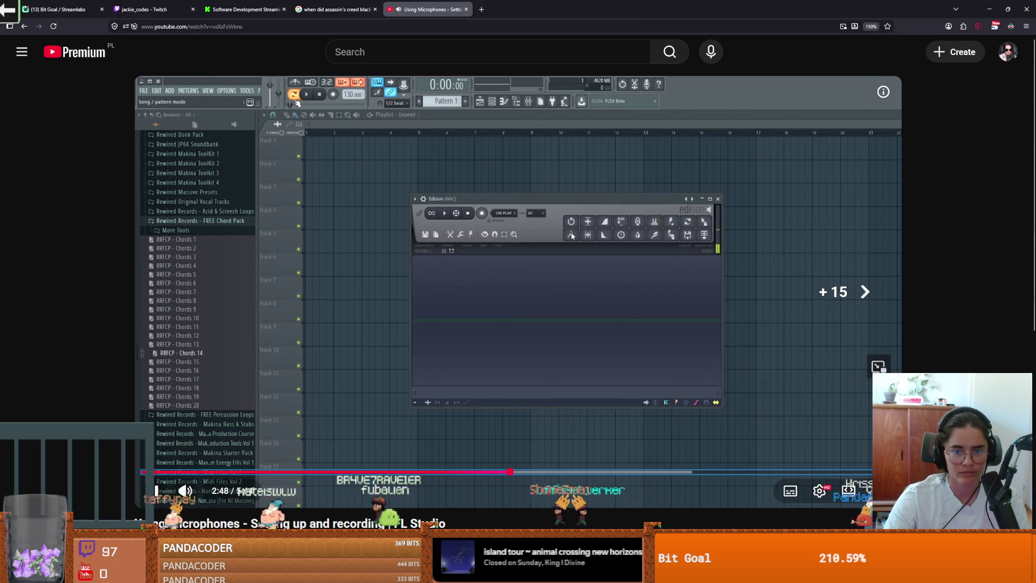
{"action": "key", "text": "Right"}
{"action": "key", "text": "Left"}
{"action": "key", "text": "Left"}
{"action": "key", "text": "Left"}
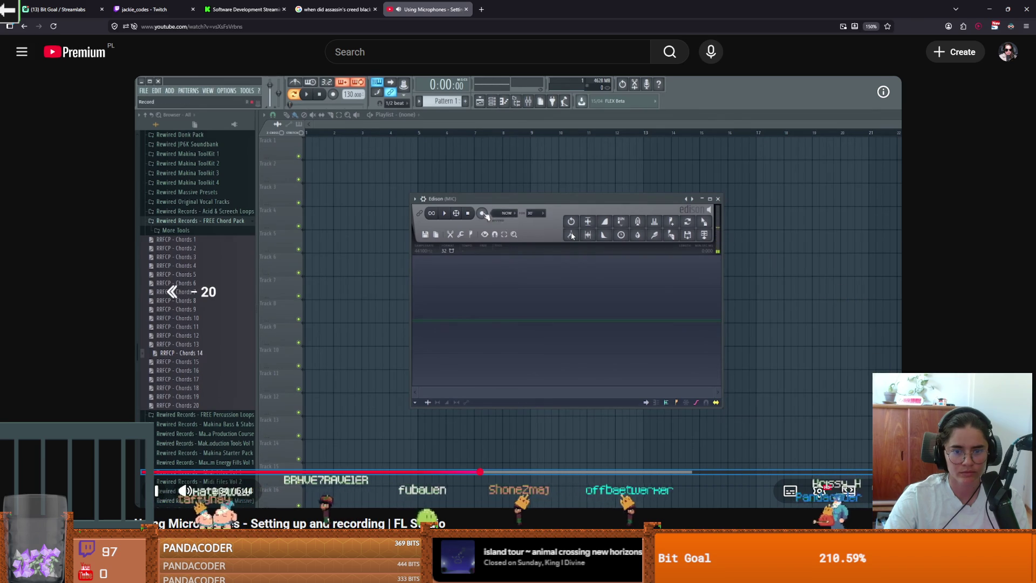
{"action": "key", "text": "Right"}
{"action": "key", "text": "Right"}
{"action": "key", "text": "Right"}
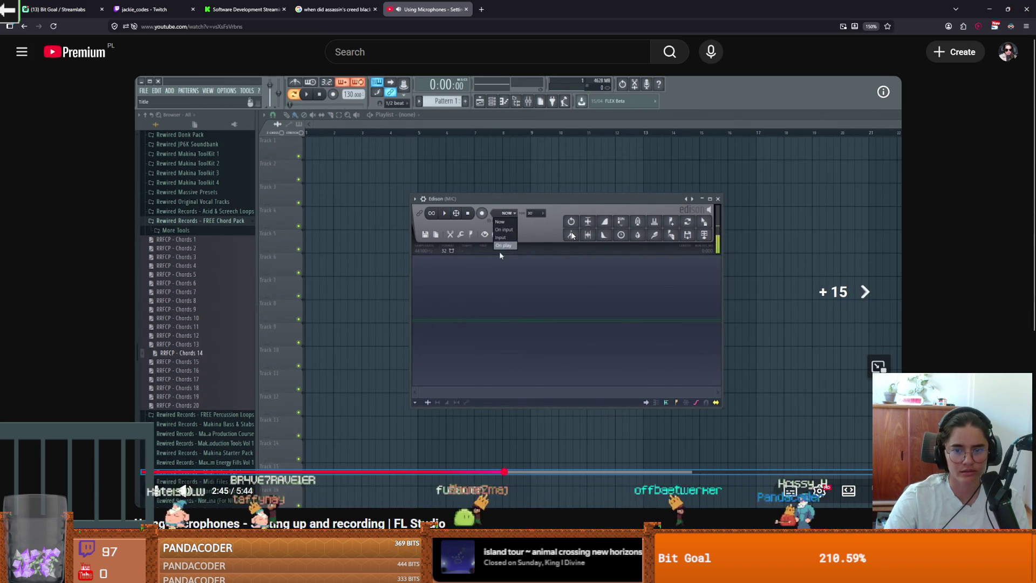
{"action": "key", "text": "space"}
{"action": "key", "text": "alt+Tab"}
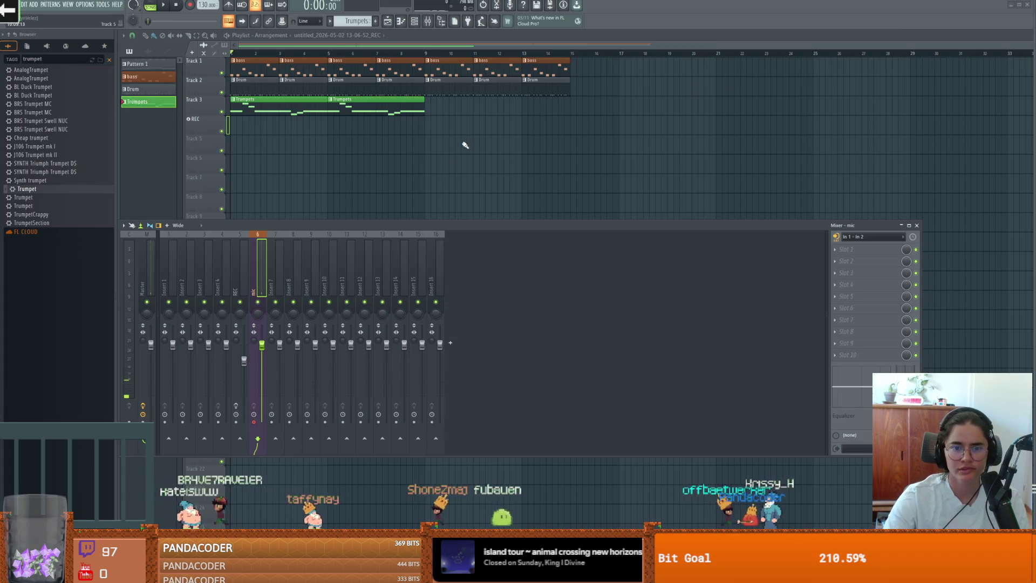
- Select the mic mixer track as the recording source and close the mixer
{"action": "mouse_move", "coordinate": [467, 226]}
{"action": "left_mouse_down"}
{"action": "mouse_move", "coordinate": [598, 235]}
{"action": "mouse_move", "coordinate": [561, 247]}
{"action": "mouse_move", "coordinate": [589, 249]}
{"action": "left_mouse_up"}
{"action": "key", "text": "F9"}
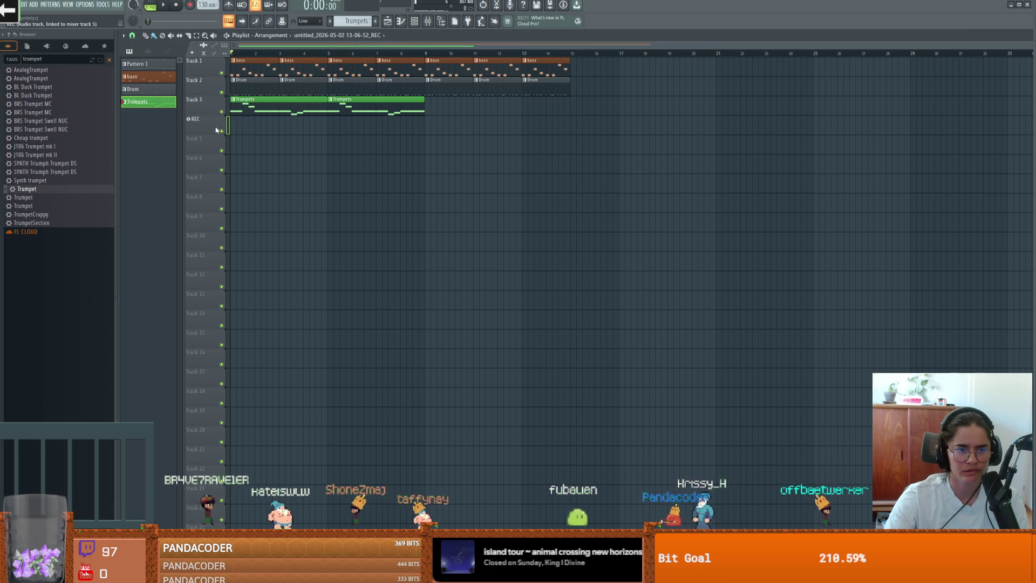
{"action": "left_click", "coordinate": [510, 6]}
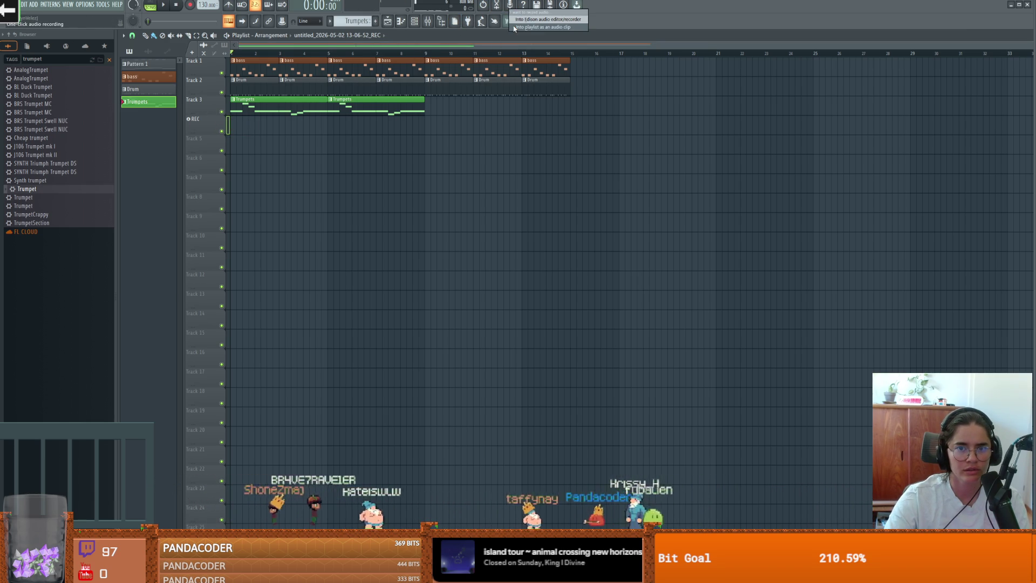
{"action": "left_click", "coordinate": [426, 22]}
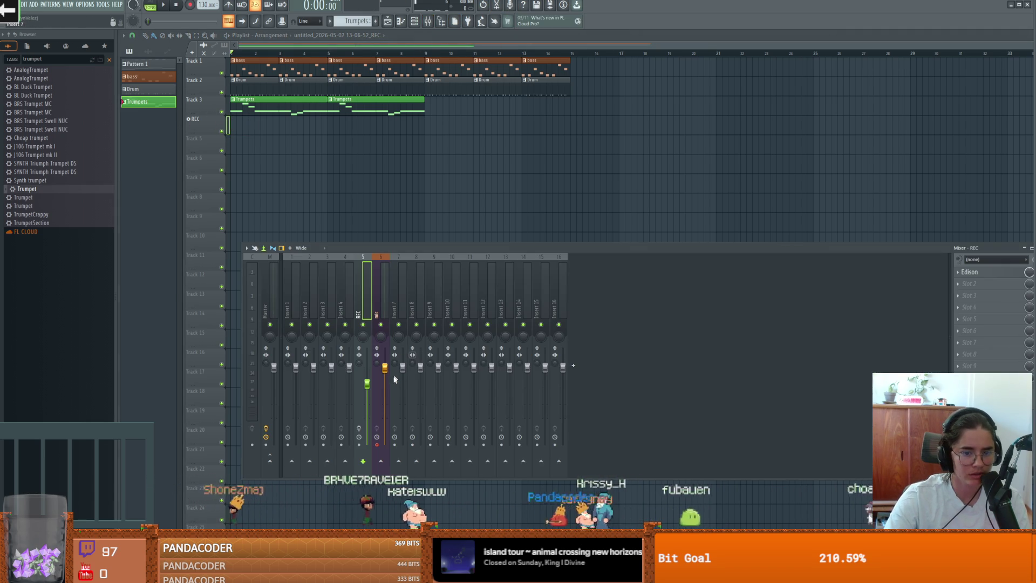
{"action": "left_click", "coordinate": [381, 431]}
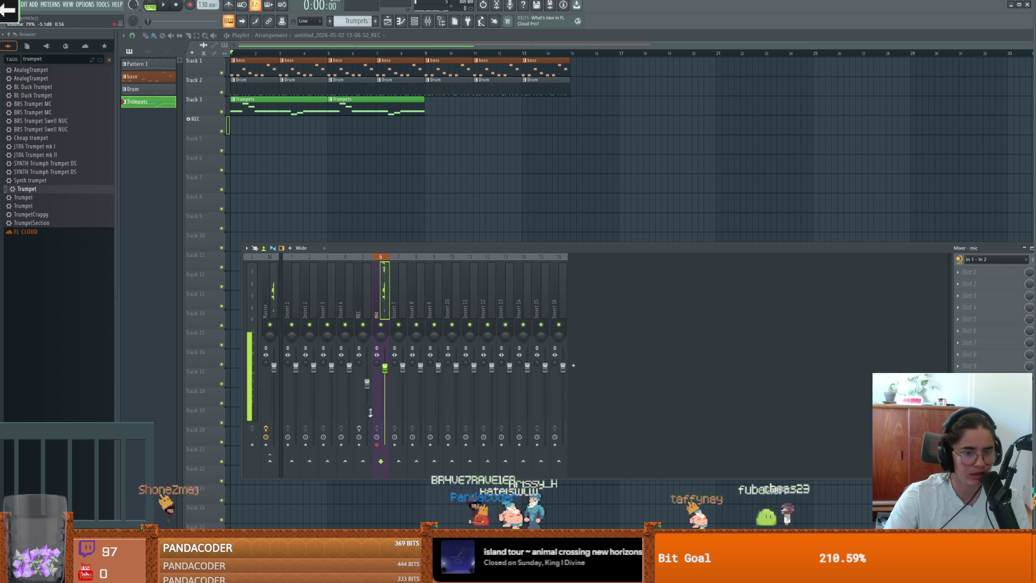
{"action": "key", "text": "F9"}
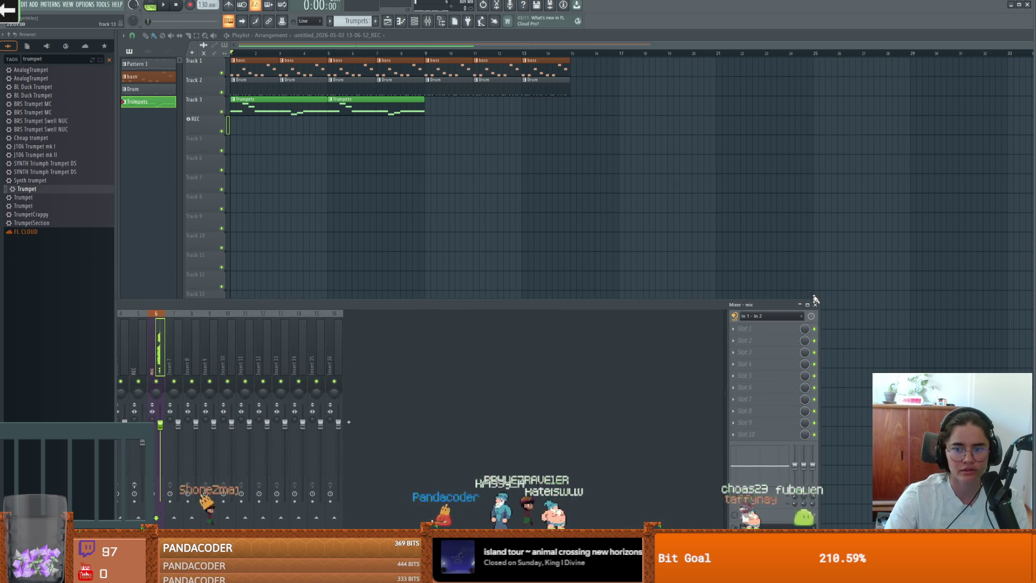
- Record a microphone audio clip into the playlist on Track 5
{"action": "left_click", "coordinate": [164, 6]}
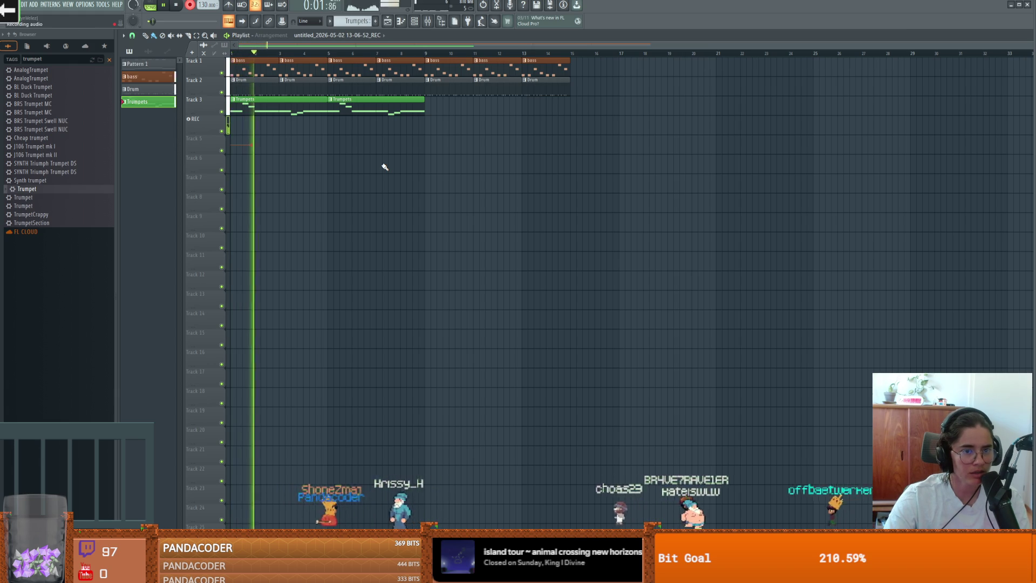
{"action": "key", "text": "space"}
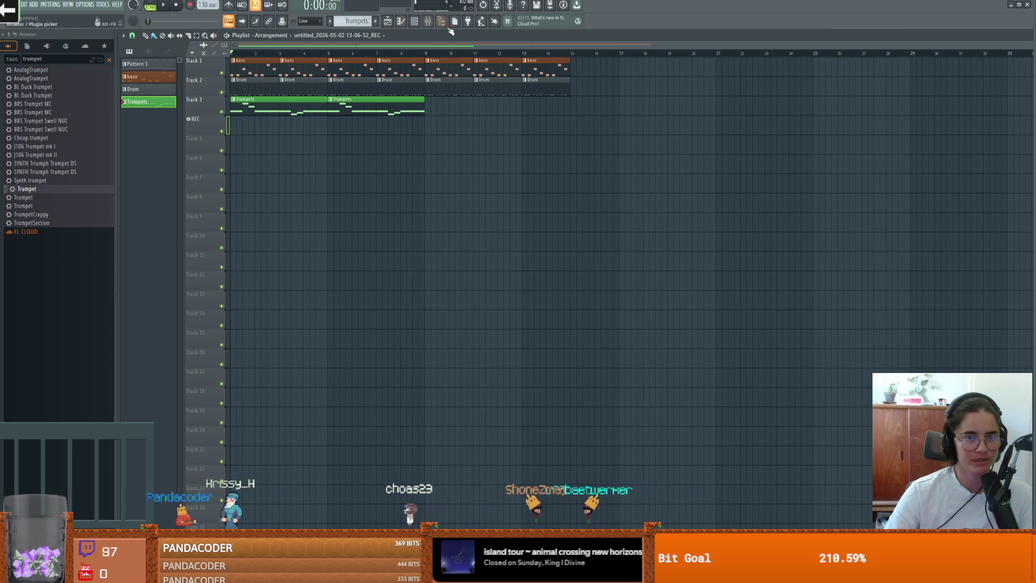
{"action": "left_click", "coordinate": [190, 6]}
{"action": "key", "text": "space"}
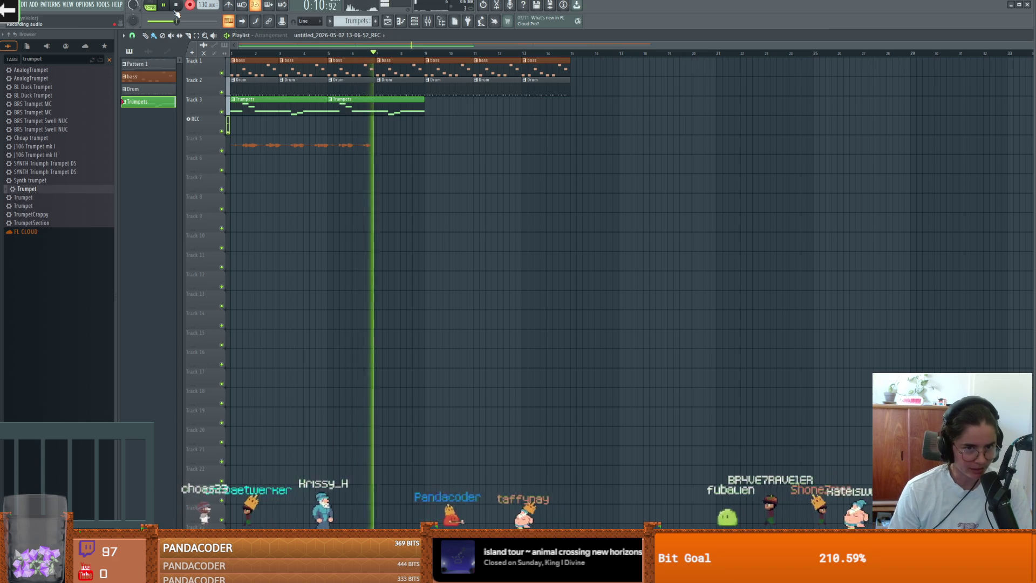
{"action": "left_click", "coordinate": [175, 9]}
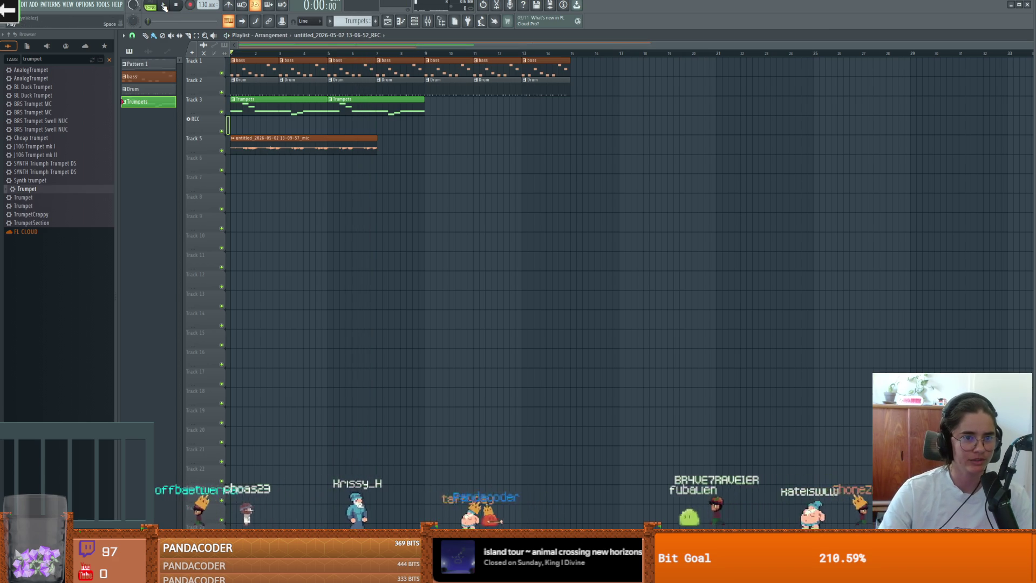
- Play the song back together with the new mic recording
{"action": "left_click", "coordinate": [165, 5]}
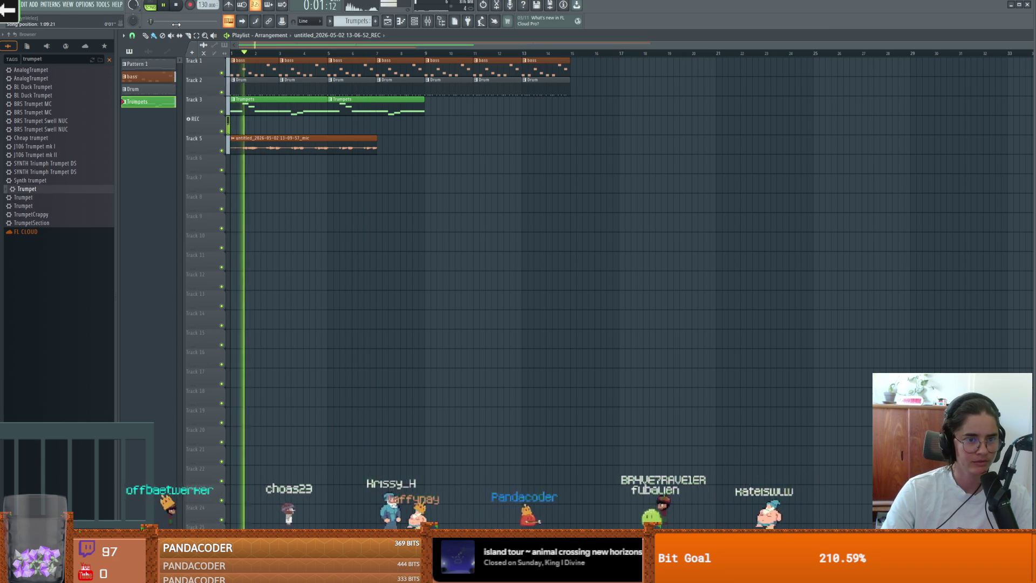
{"action": "key", "text": "space"}
{"action": "left_click", "coordinate": [427, 22]}
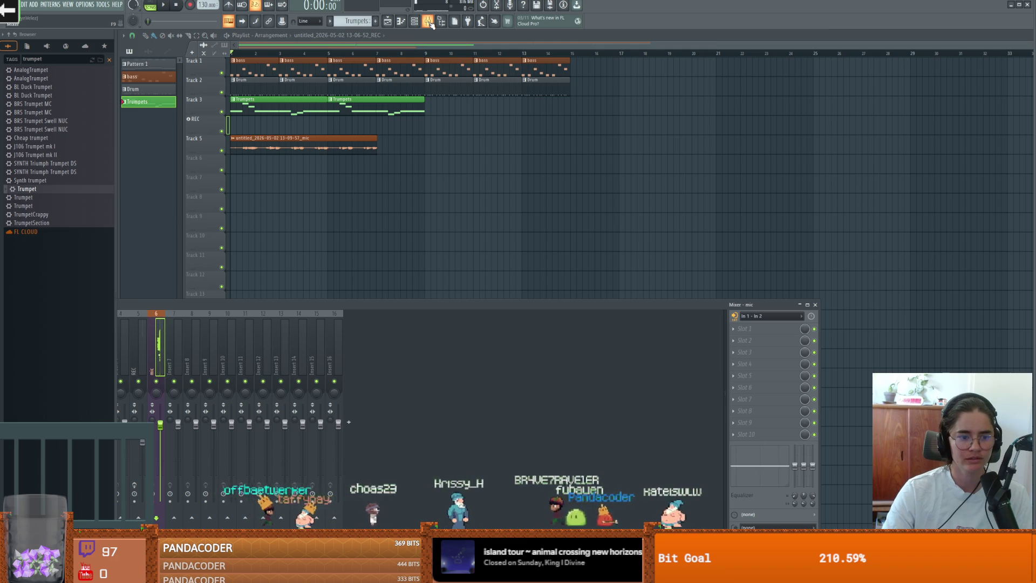
- Dock the mixer under the playlist, enable the Master insert's effects, and play the song
{"action": "left_click", "coordinate": [428, 22]}
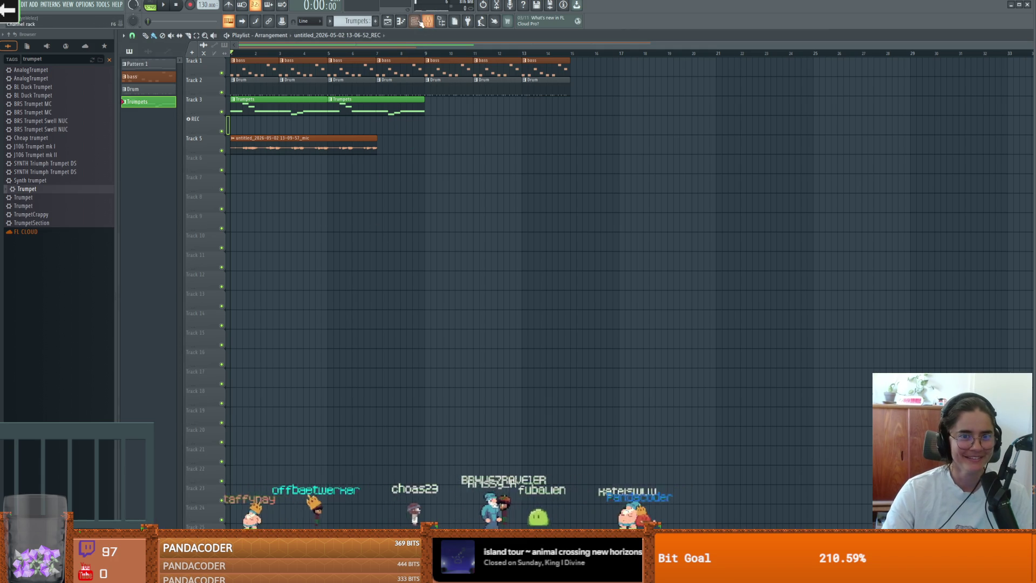
{"action": "left_click", "coordinate": [423, 23]}
{"action": "mouse_move", "coordinate": [593, 306]}
{"action": "left_mouse_down"}
{"action": "mouse_move", "coordinate": [630, 233]}
{"action": "mouse_move", "coordinate": [547, 251]}
{"action": "left_mouse_up"}
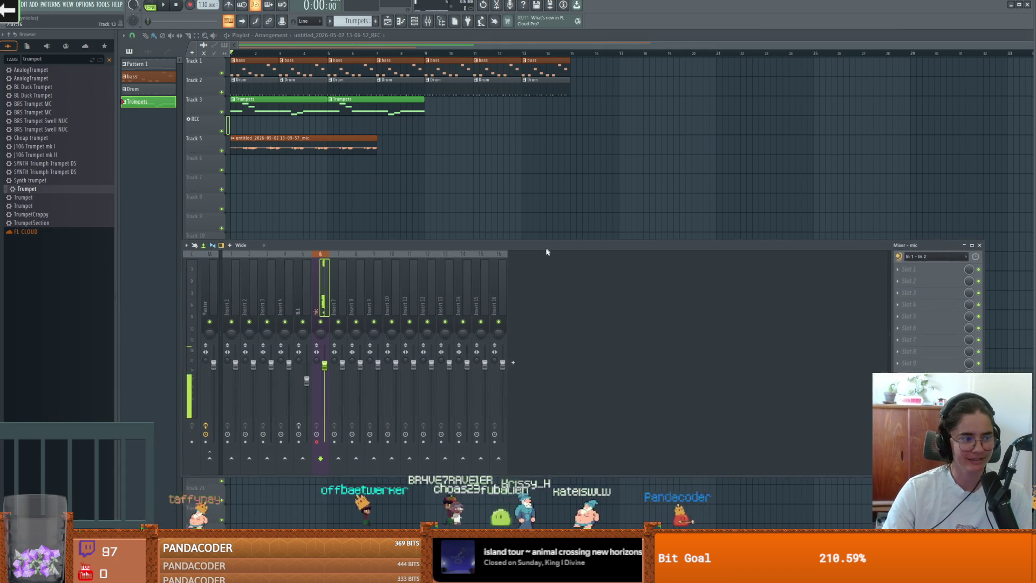
{"action": "key", "text": "space"}
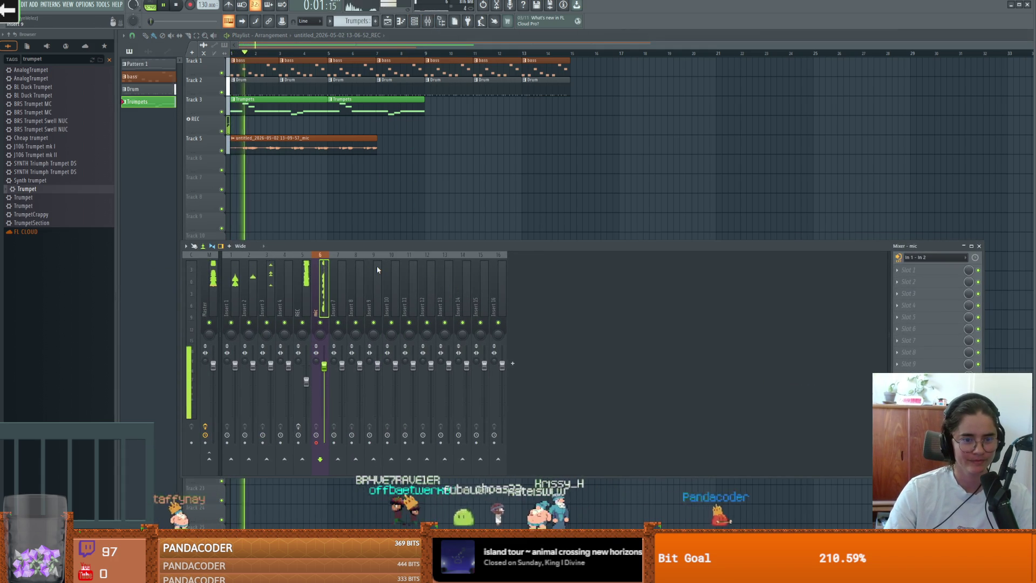
{"action": "key", "text": "space"}
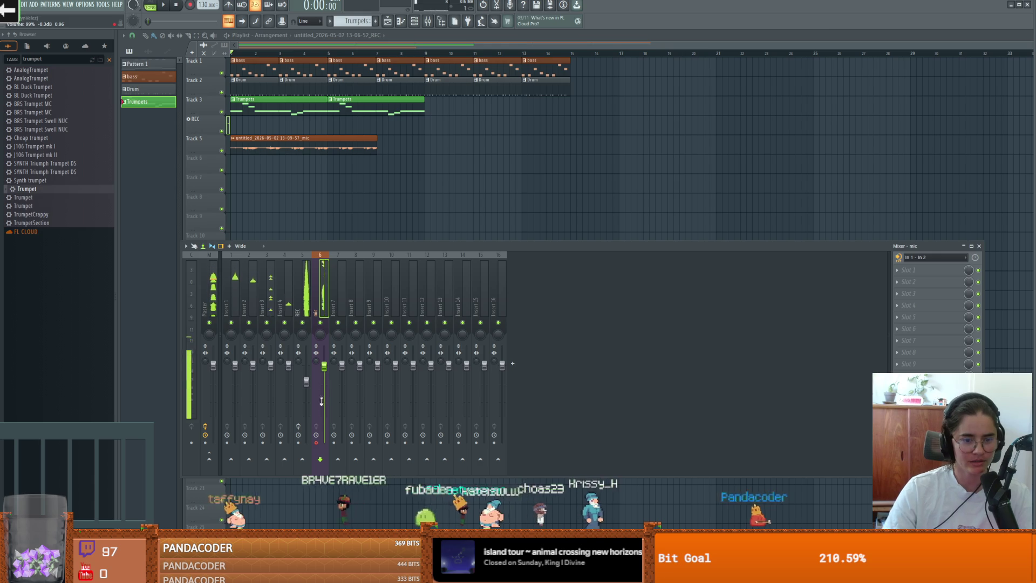
{"action": "left_click", "coordinate": [205, 427]}
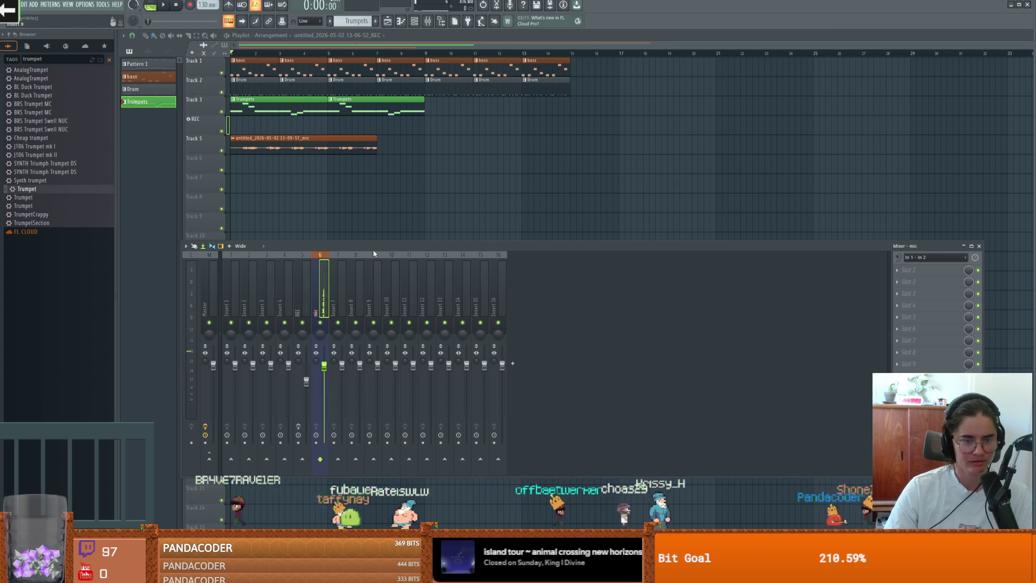
{"action": "key", "text": "space"}
{"action": "key", "text": "space"}
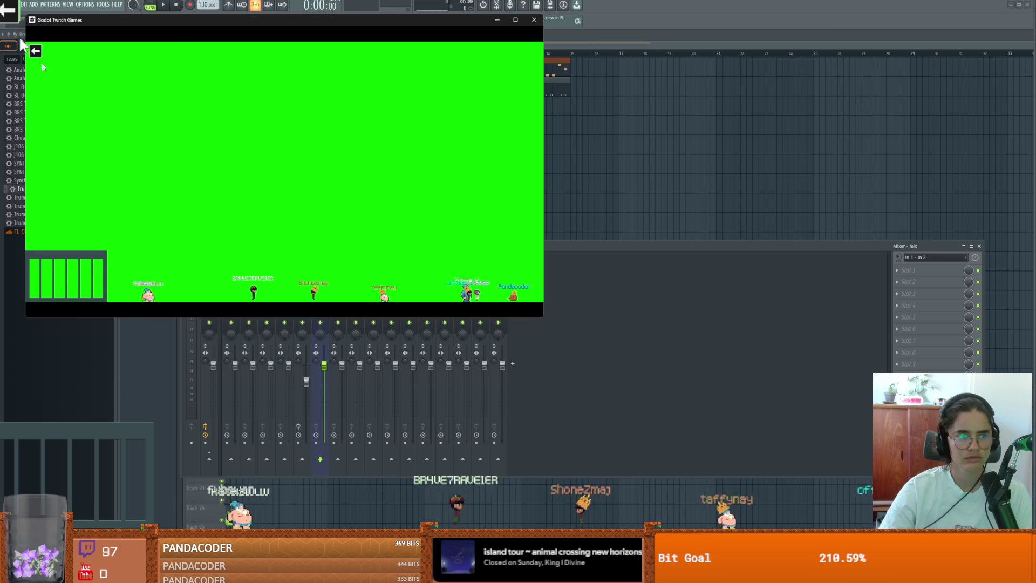
- Launch the Twitch Games selection menu full-screen in the Godot window
{"action": "left_click", "coordinate": [34, 52]}
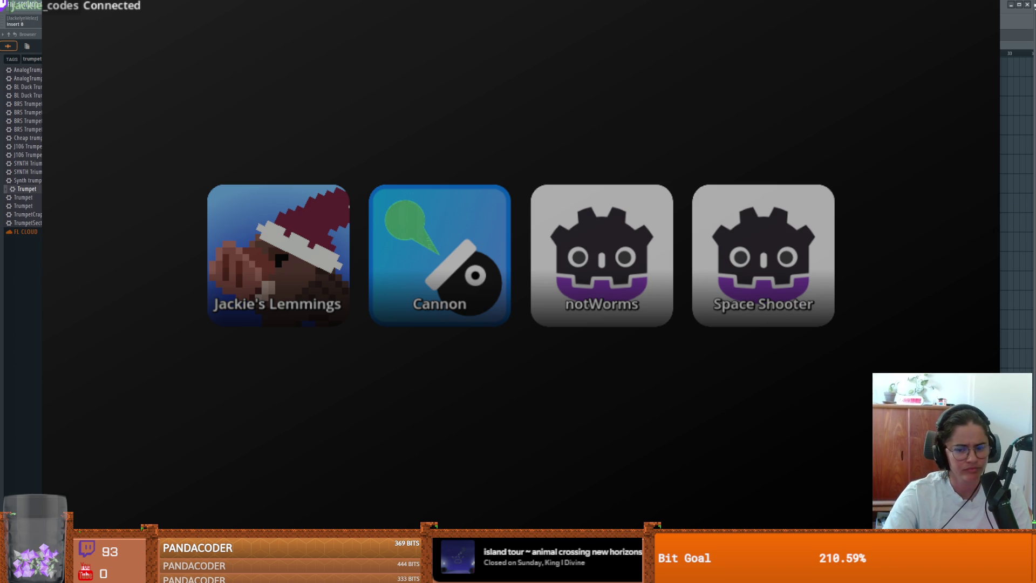
{"action": "key", "text": "alt+Tab"}
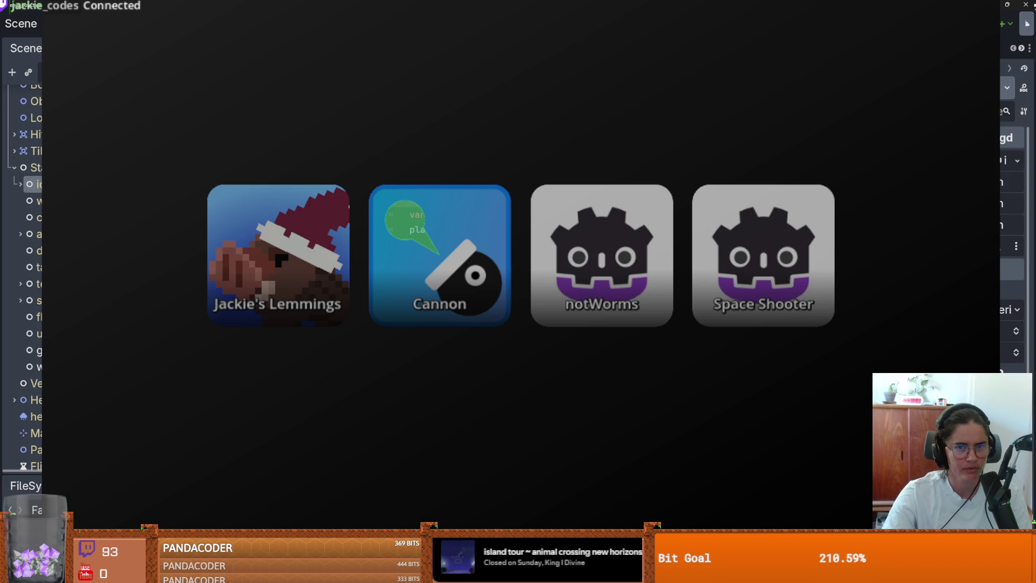
{"action": "key", "text": "alt+Tab"}
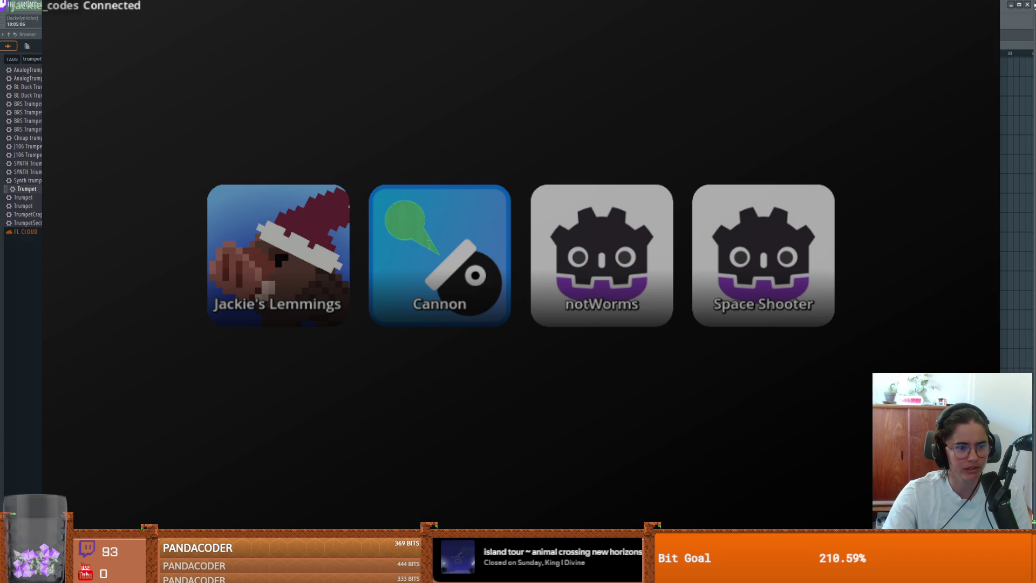
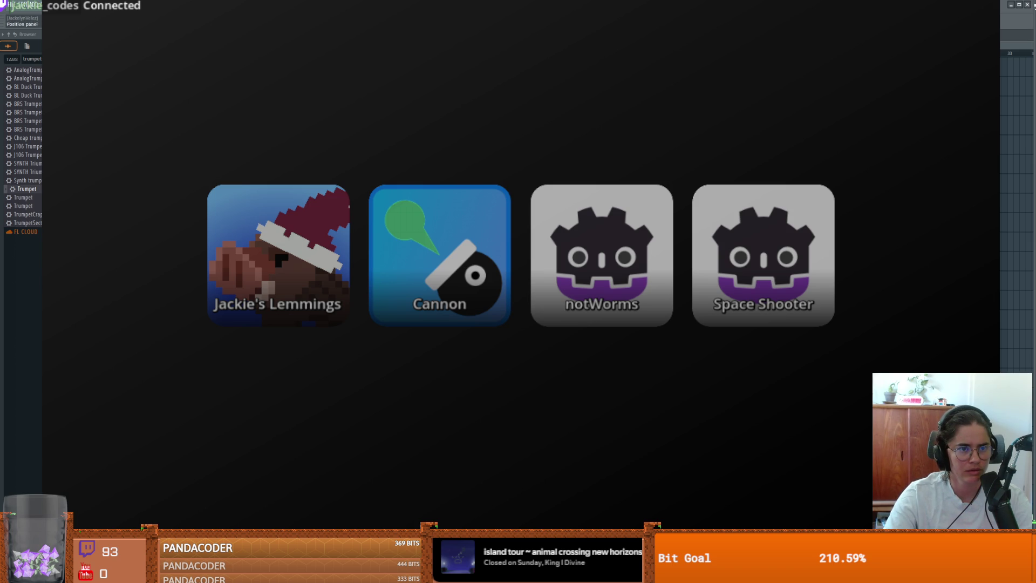
- Close the game launcher overlay to return to FL Studio's playlist and clip settings
{"action": "key", "text": "F6"}
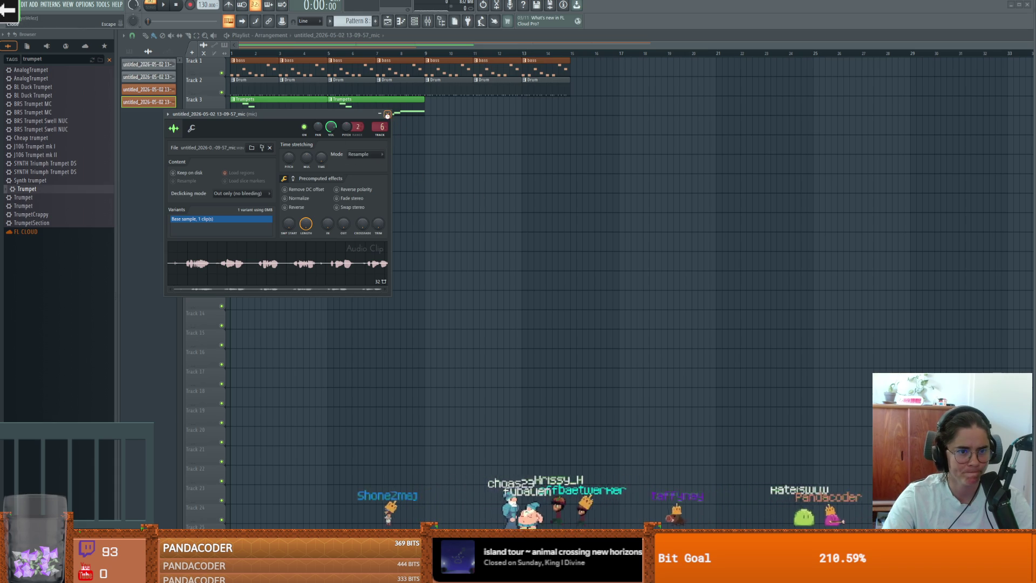
- Play back the recorded mic takes and make the latest mic clip unique
{"action": "left_click", "coordinate": [387, 114]}
{"action": "key", "text": "space"}
{"action": "left_click", "coordinate": [148, 89]}
{"action": "key", "text": "space"}
{"action": "left_click", "coordinate": [161, 104]}
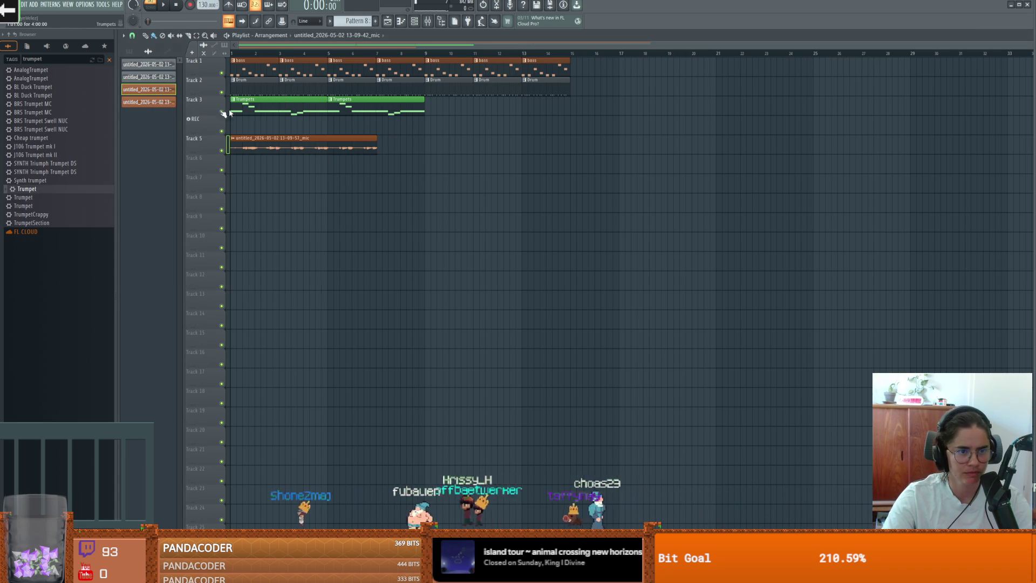
{"action": "left_click", "coordinate": [160, 106]}
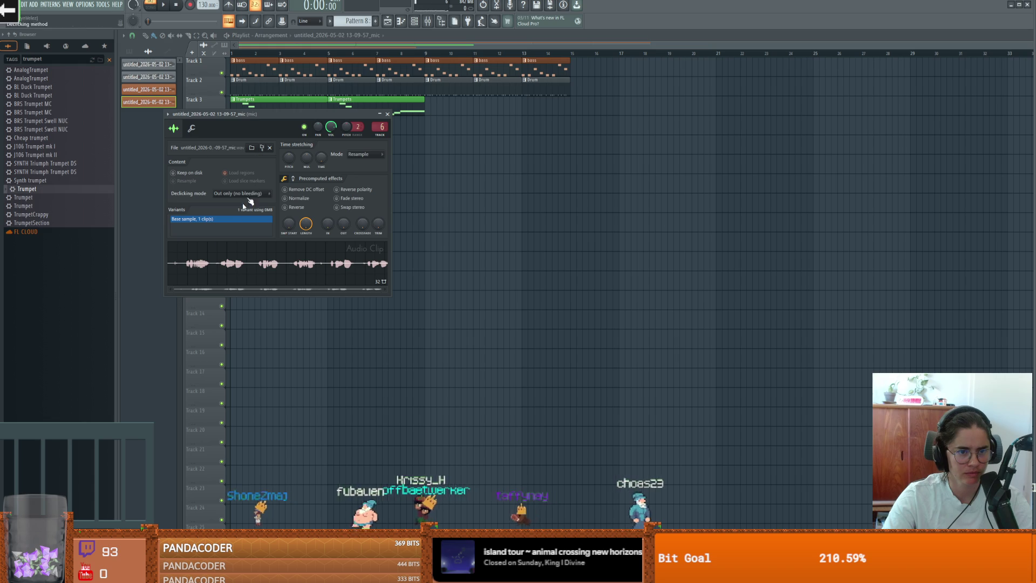
{"action": "left_click", "coordinate": [237, 266]}
{"action": "key", "text": "space"}
- Put mic #2 on Track 6 at bar 1, move Track 5's clip to bar 14, then delete the mic clips
{"action": "left_click_drag", "start_coordinate": [276, 260], "coordinate": [258, 164]}
{"action": "key", "text": "l"}
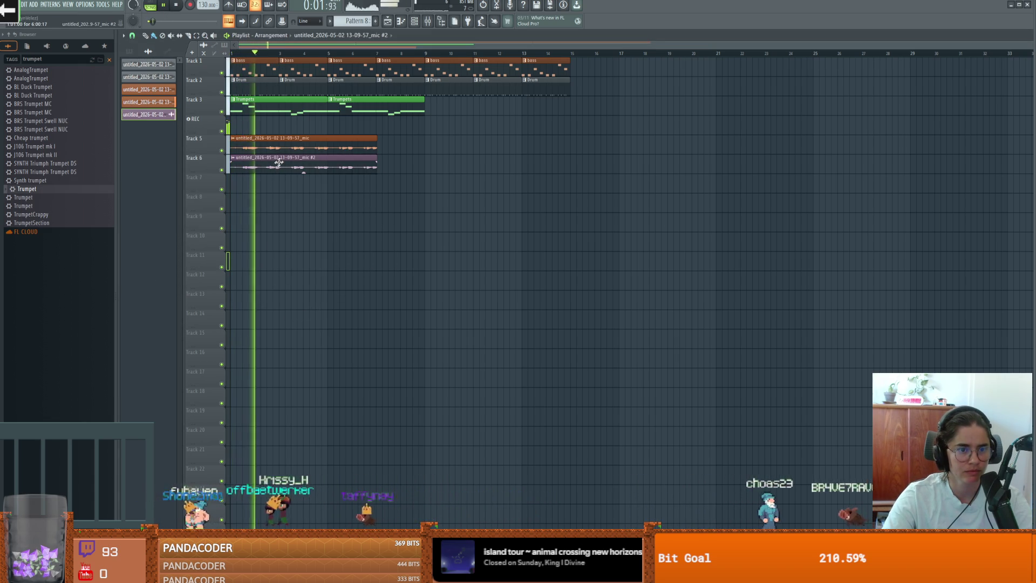
{"action": "left_click_drag", "start_coordinate": [287, 152], "coordinate": [608, 152]}
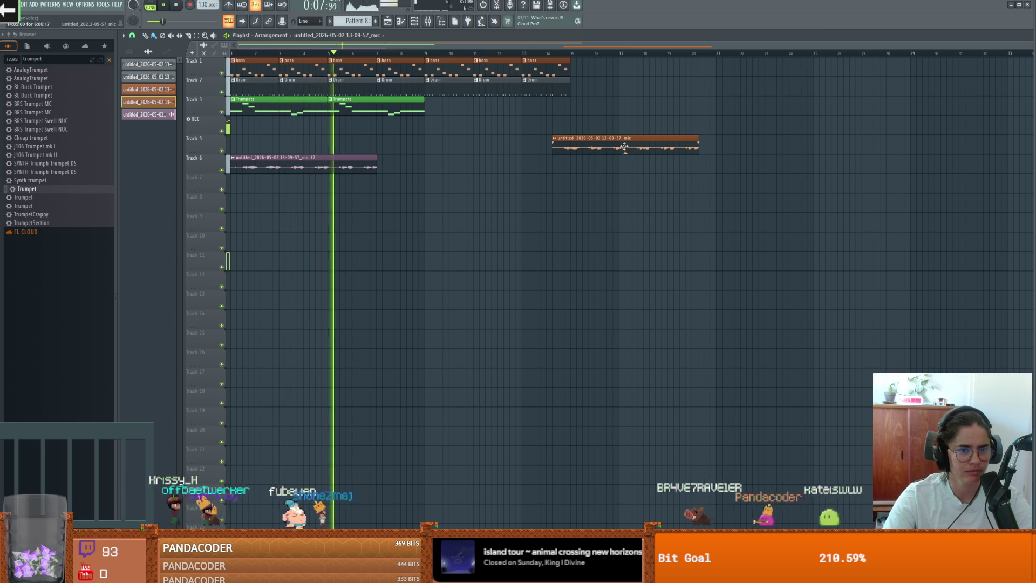
{"action": "key", "text": "space"}
{"action": "key", "text": "space"}
{"action": "key", "text": "space"}
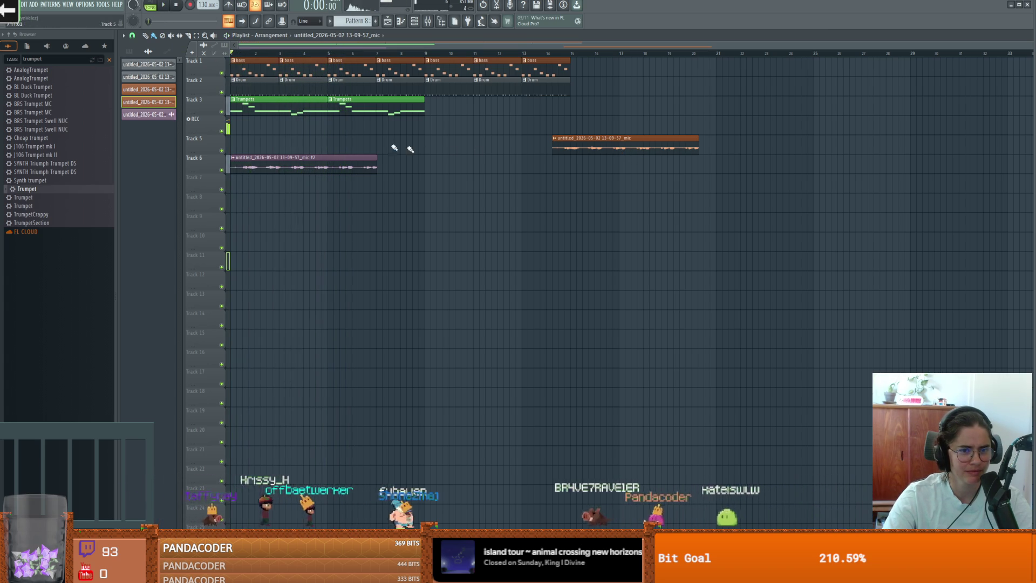
{"action": "right_click", "coordinate": [290, 166]}
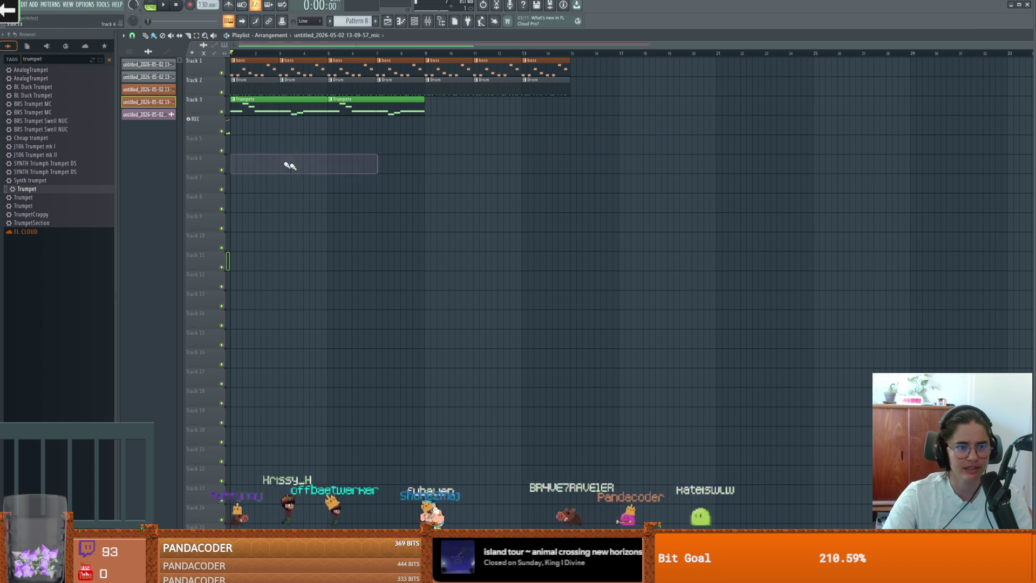
- Show the patterns list and set the audio device to Focusrite USB ASIO
{"action": "left_click", "coordinate": [135, 54]}
{"action": "left_click", "coordinate": [85, 5]}
{"action": "left_click", "coordinate": [100, 35]}
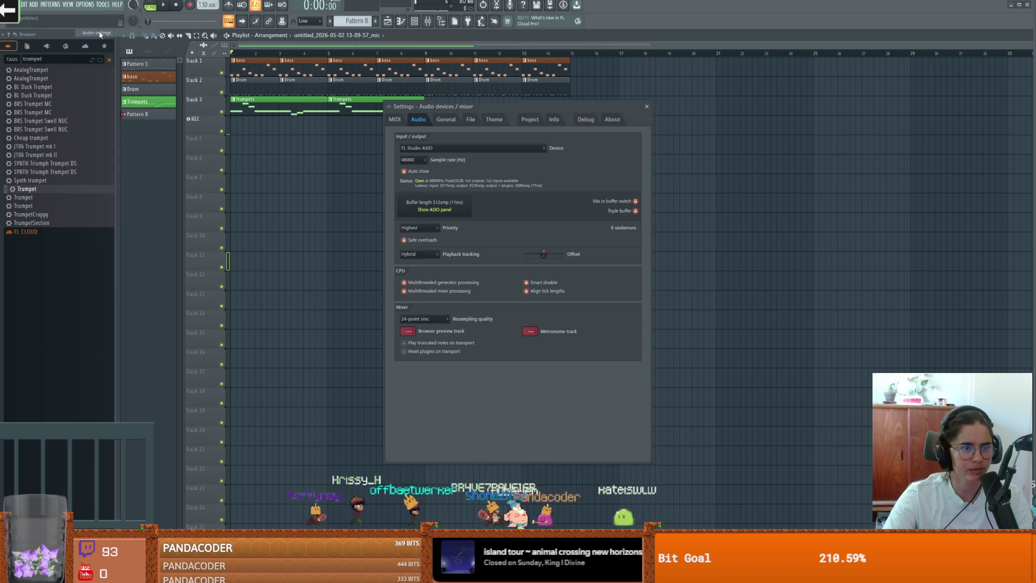
{"action": "left_click", "coordinate": [469, 147]}
{"action": "left_click", "coordinate": [446, 186]}
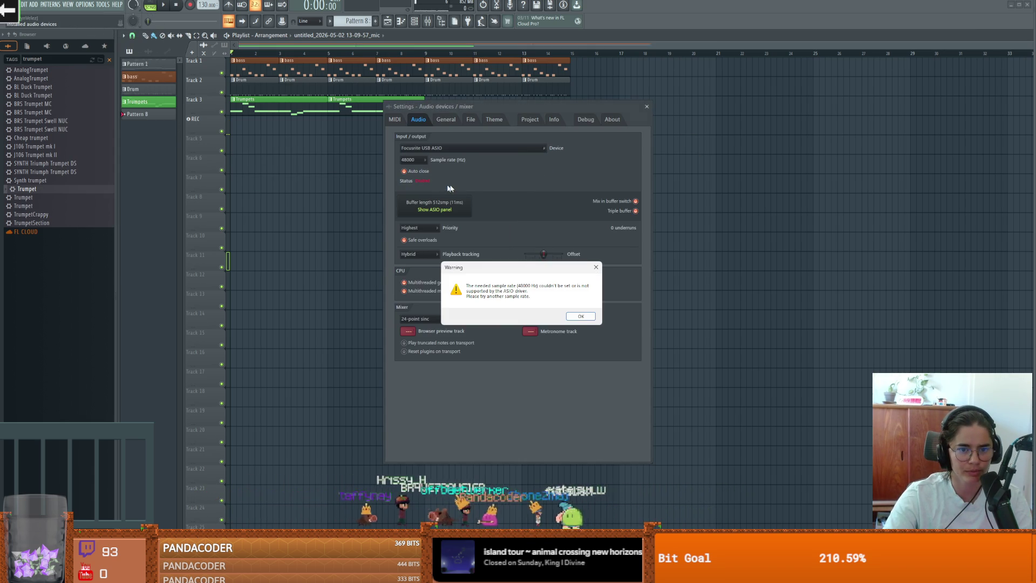
{"action": "left_click", "coordinate": [584, 319]}
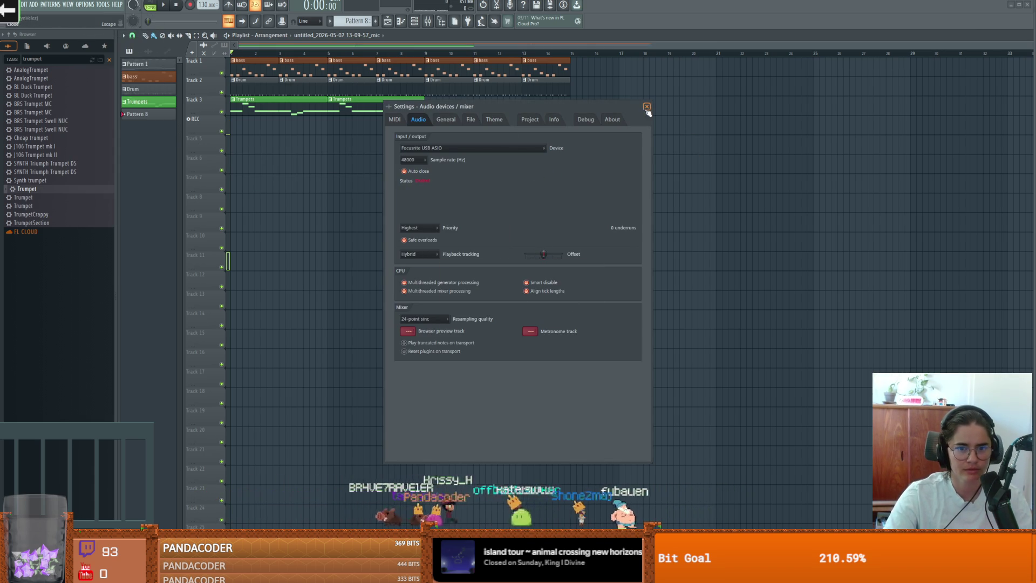
{"action": "left_click", "coordinate": [646, 107]}
- Start recording, dismissing the ASIO sample-rate warnings
{"action": "left_click", "coordinate": [190, 5]}
{"action": "left_click", "coordinate": [576, 317]}
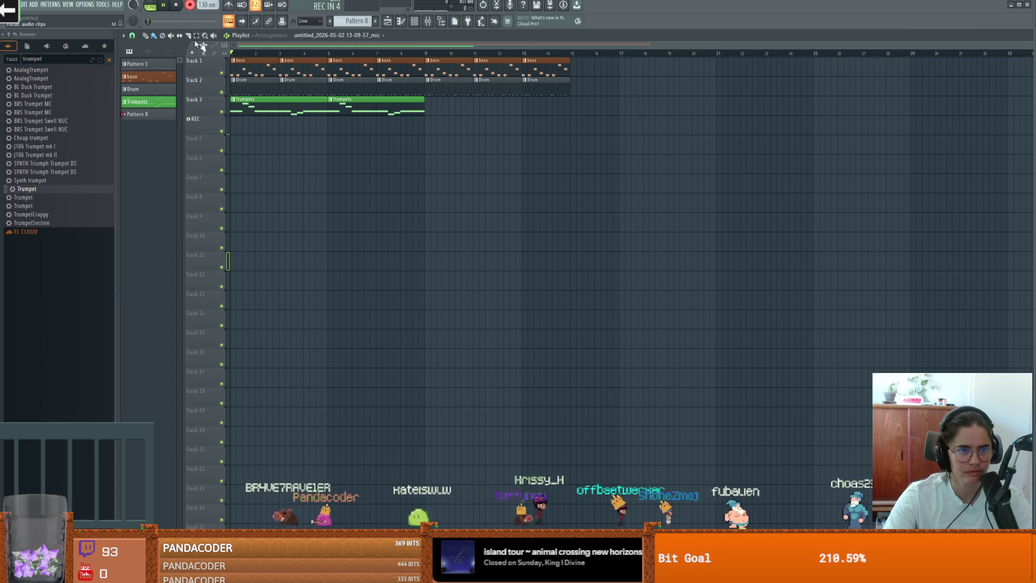
{"action": "key", "text": "space"}
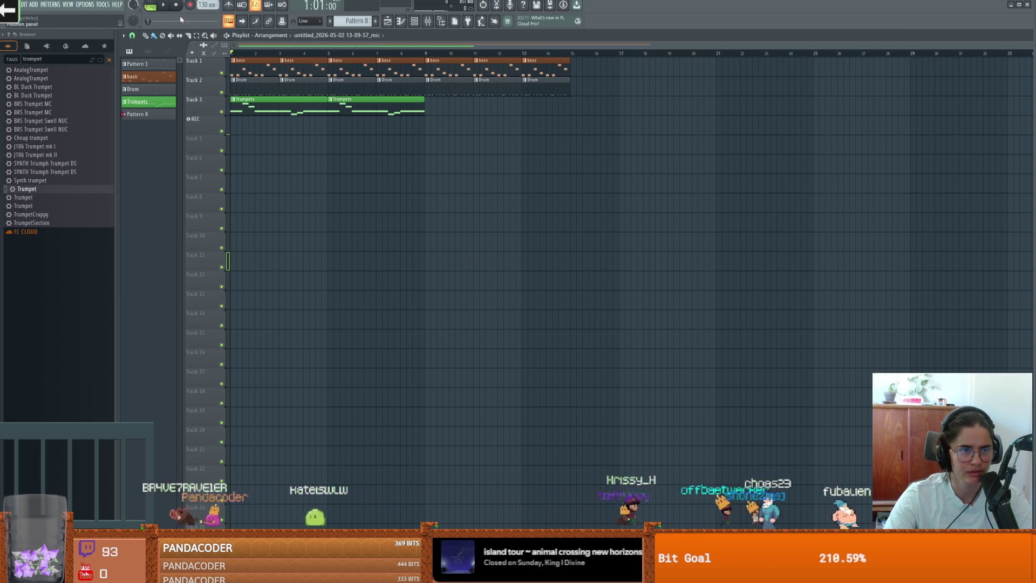
{"action": "left_click", "coordinate": [580, 316]}
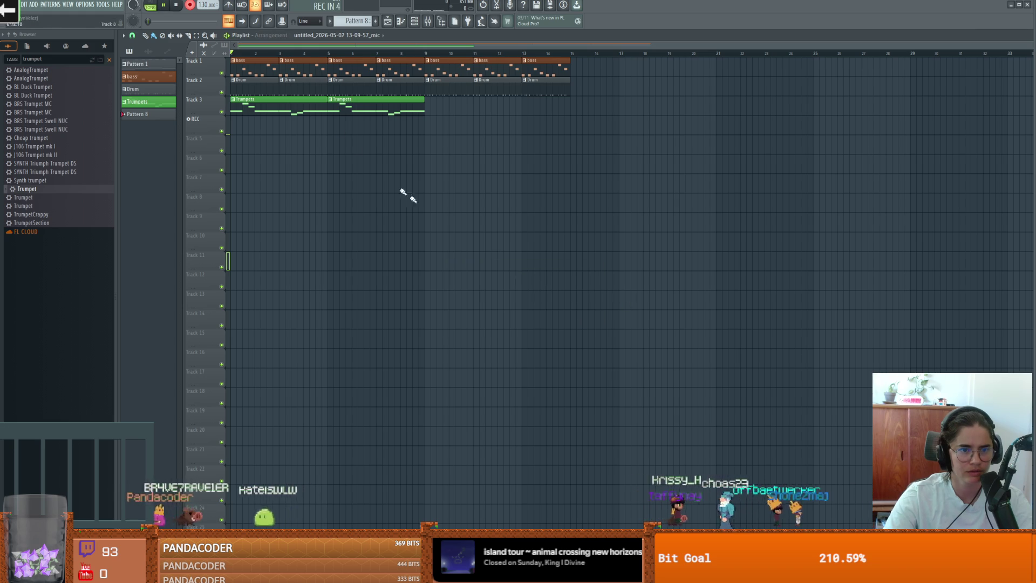
{"action": "key", "text": "space"}
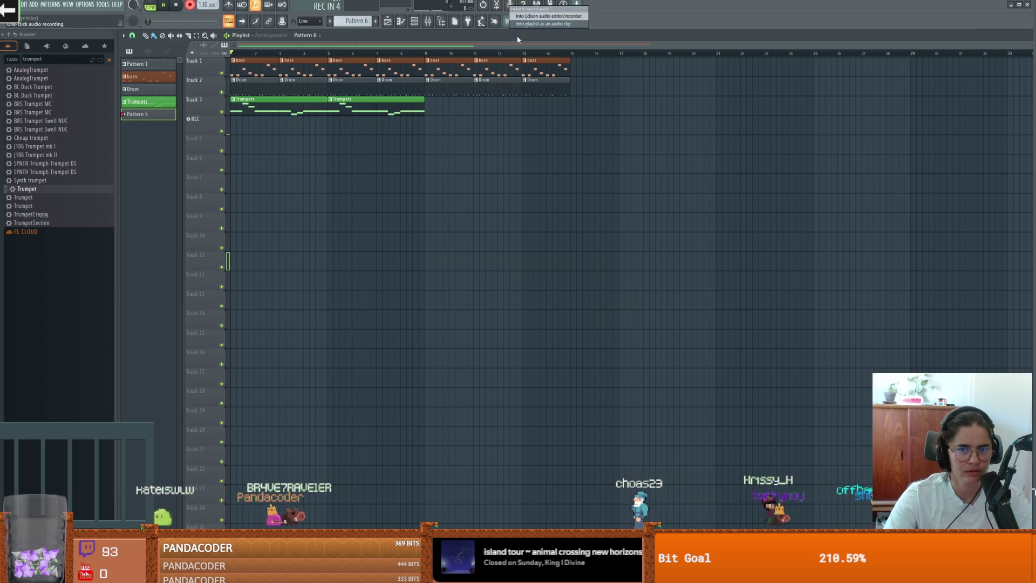
- Reselect Focusrite USB ASIO as the audio device in the audio settings
{"action": "left_click", "coordinate": [613, 316]}
{"action": "left_click", "coordinate": [473, 148]}
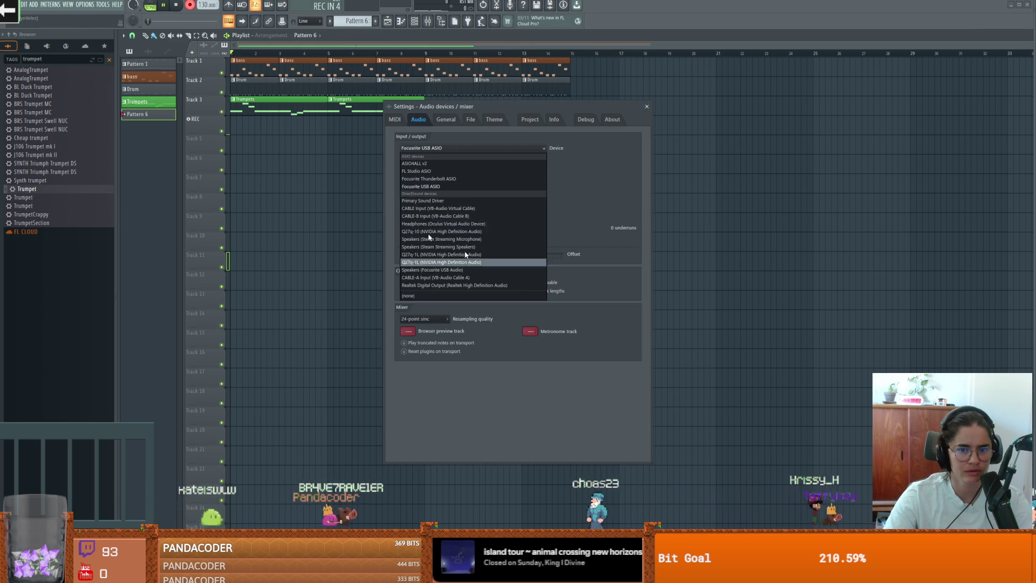
{"action": "left_click", "coordinate": [470, 186]}
{"action": "left_click", "coordinate": [646, 107]}
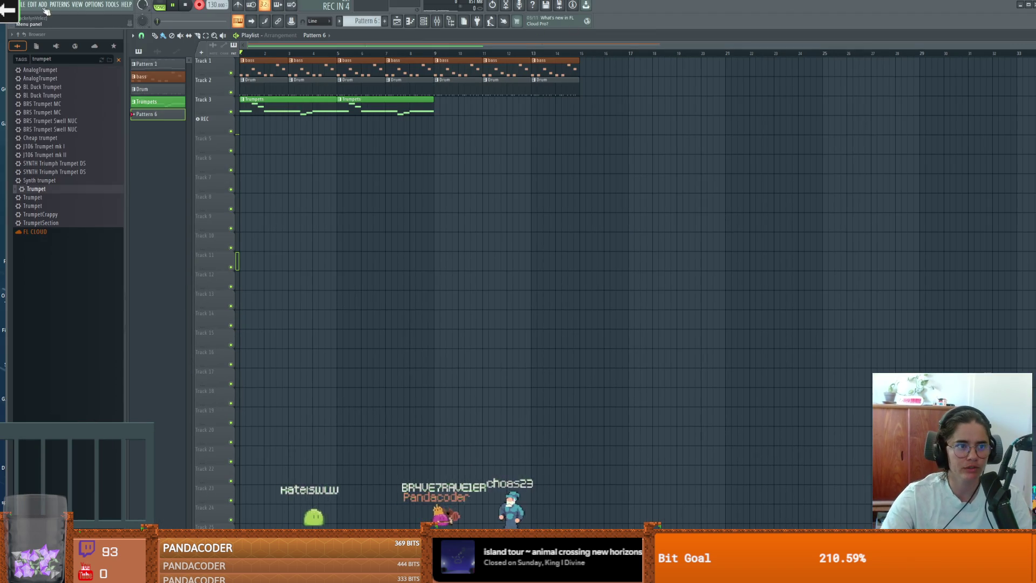
- Try saving the project, dismissing the can't-save-while-recording notices
{"action": "key", "text": "ctrl+s"}
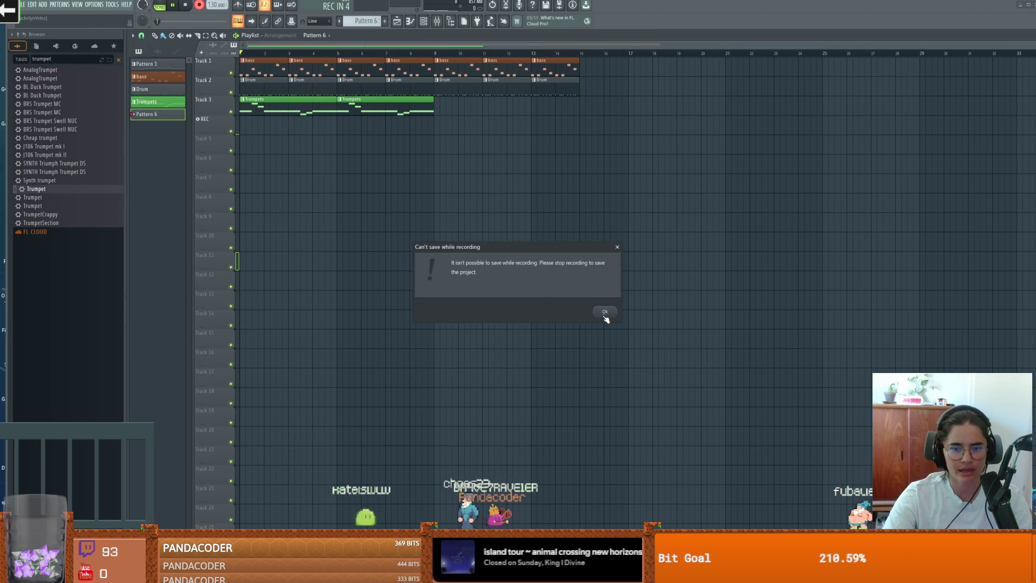
{"action": "left_click", "coordinate": [604, 313]}
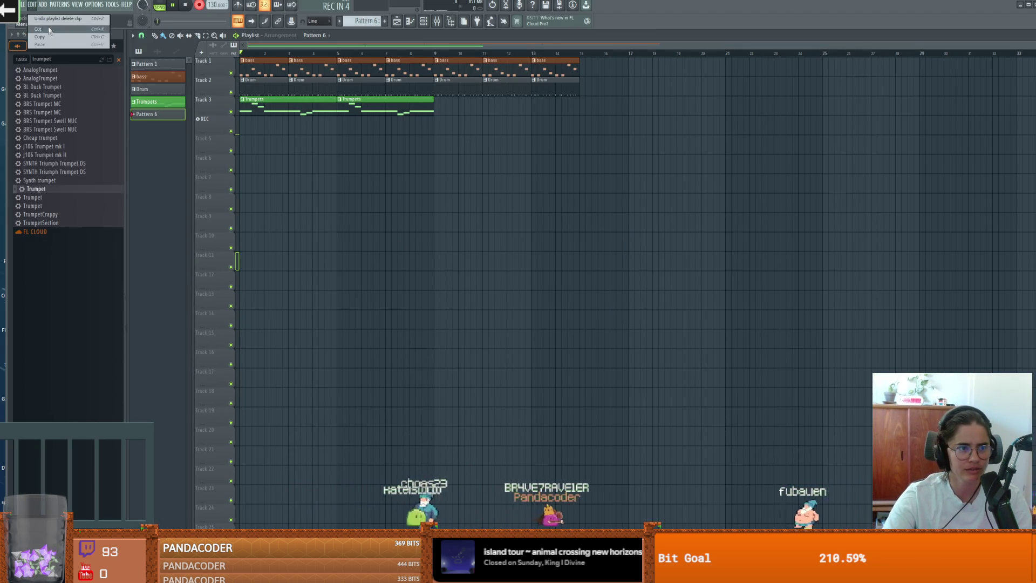
{"action": "left_click", "coordinate": [22, 5]}
{"action": "left_click", "coordinate": [38, 56]}
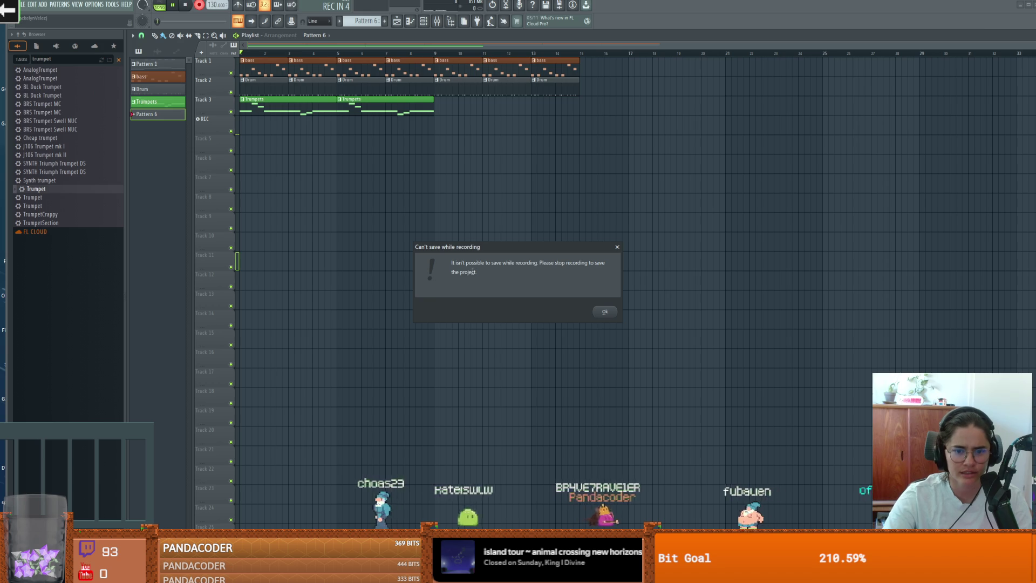
{"action": "left_click", "coordinate": [617, 248]}
- Enter FailedNoSongFlexUrSphincterWinsThisTime as the new project name in the Save as dialog
{"action": "left_click", "coordinate": [23, 5]}
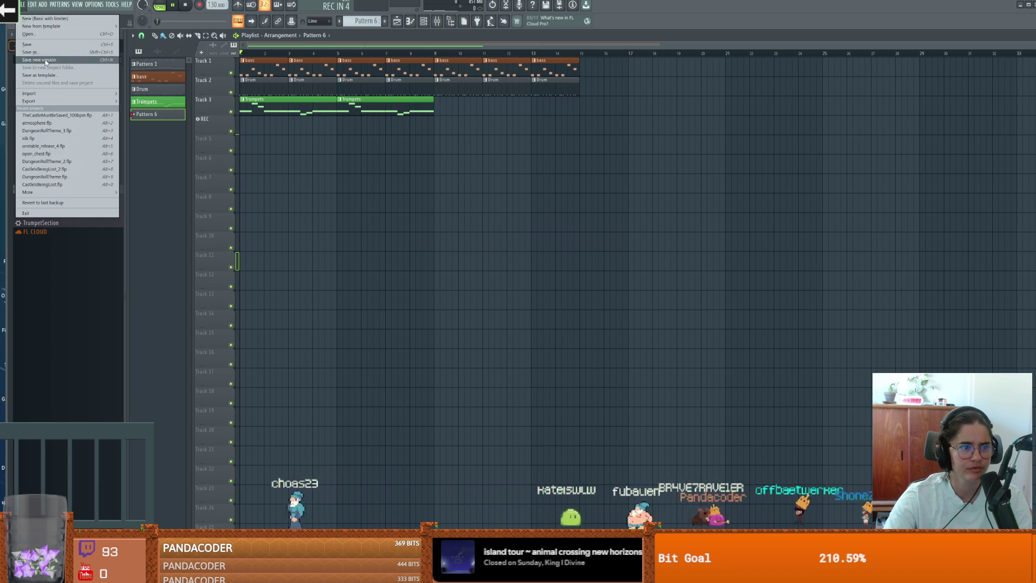
{"action": "left_click", "coordinate": [41, 52]}
{"action": "type", "text": "FailedNoSongF"}
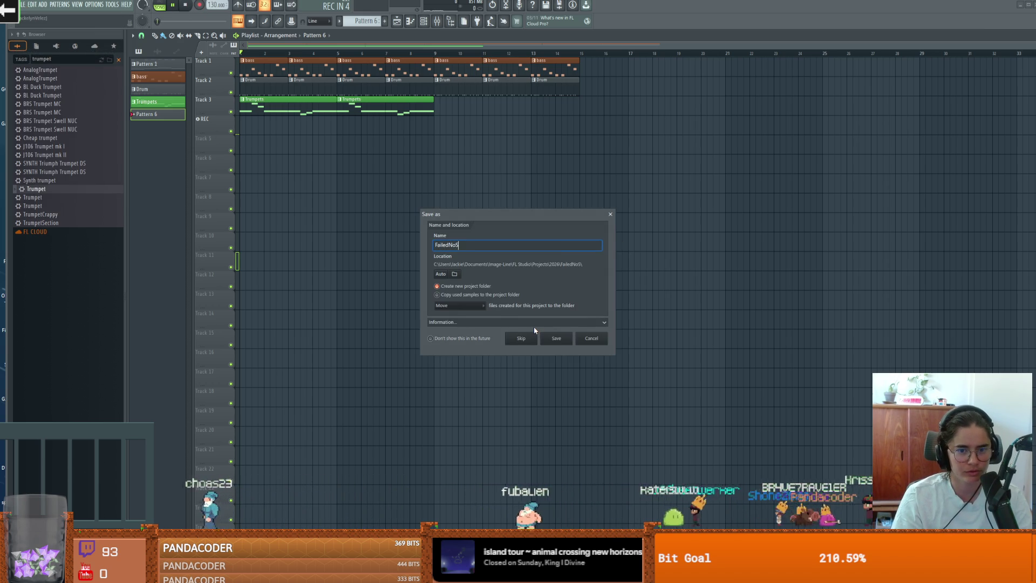
{"action": "type", "text": "lexU"}
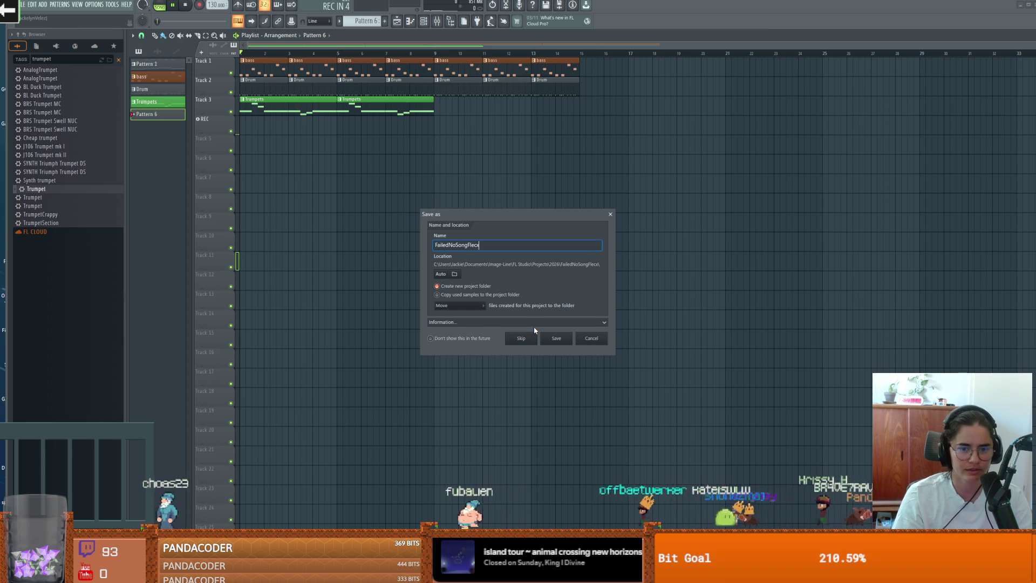
{"action": "type", "text": "r"}
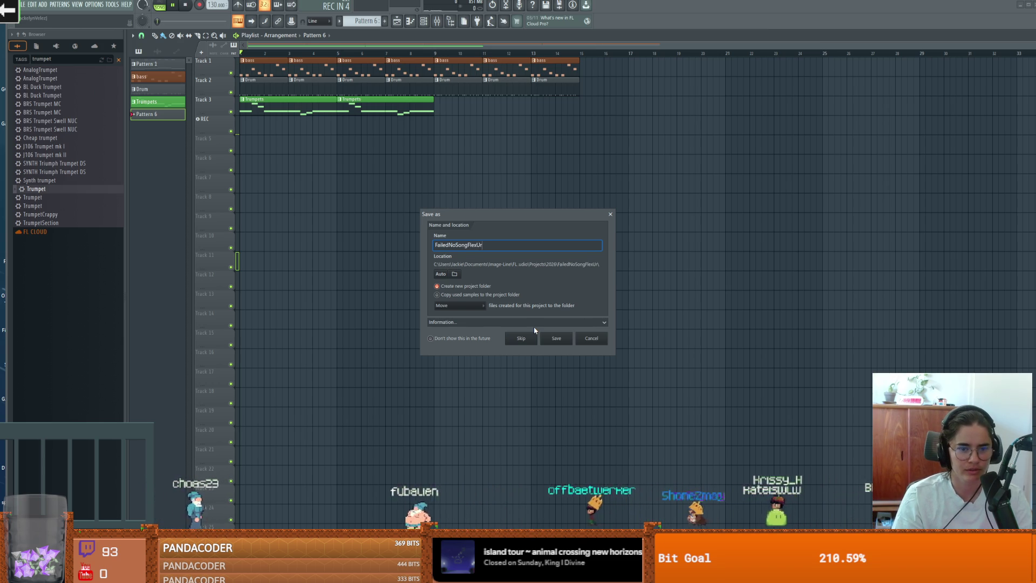
{"action": "type", "text": "SphinceterWinds"}
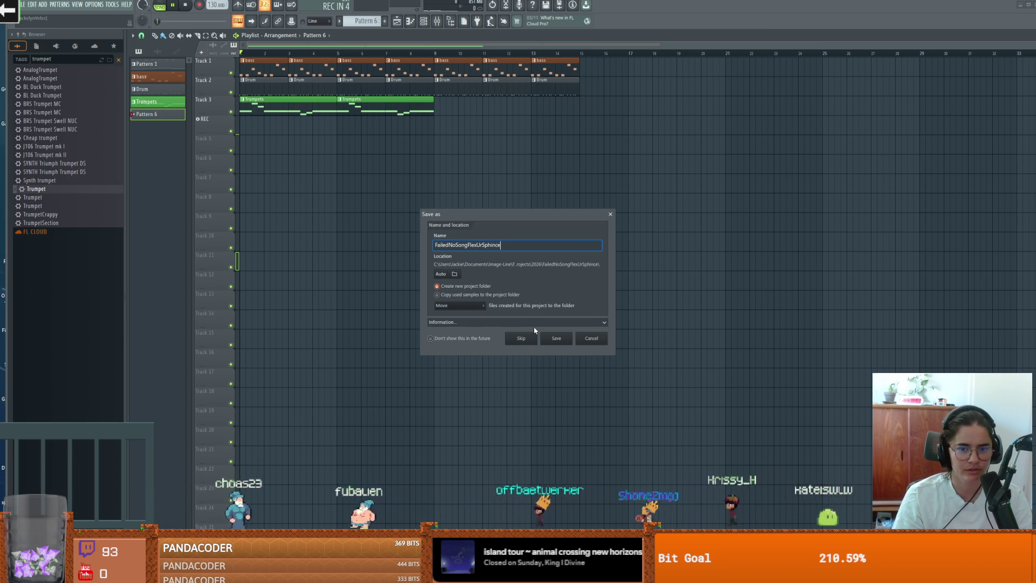
{"action": "key", "text": "BackSpace"}
{"action": "key", "text": "BackSpace"}
{"action": "type", "text": "ThisTime"}
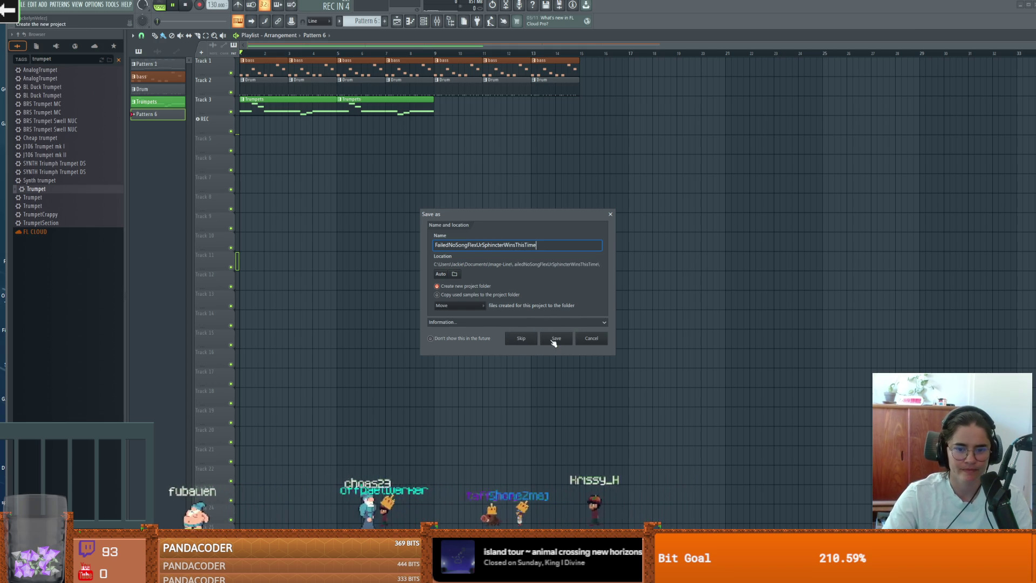
- Save the project under the new name, then close the unresponsive FL Studio
{"action": "left_click", "coordinate": [555, 339]}
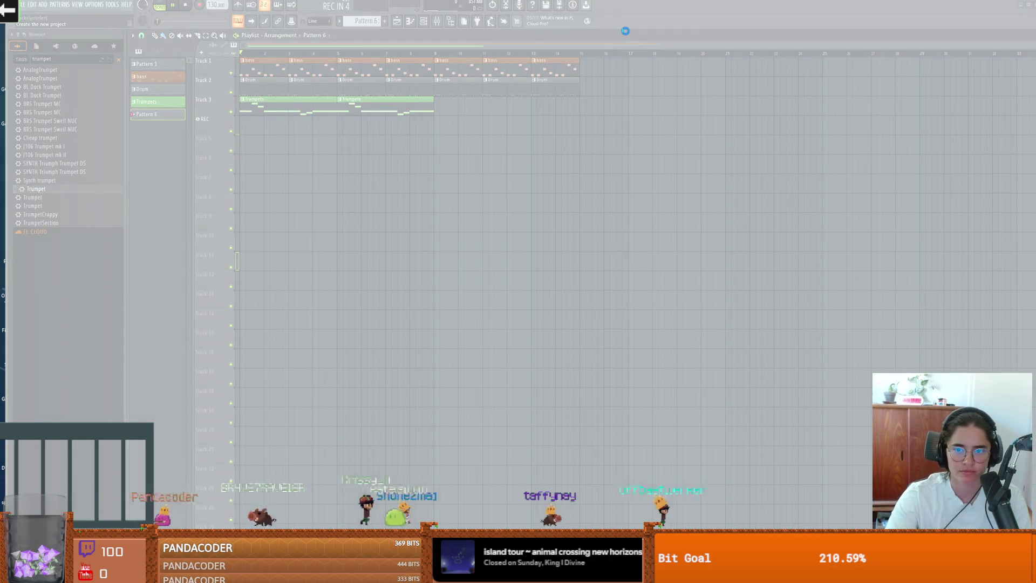
{"action": "left_click", "coordinate": [589, 246]}
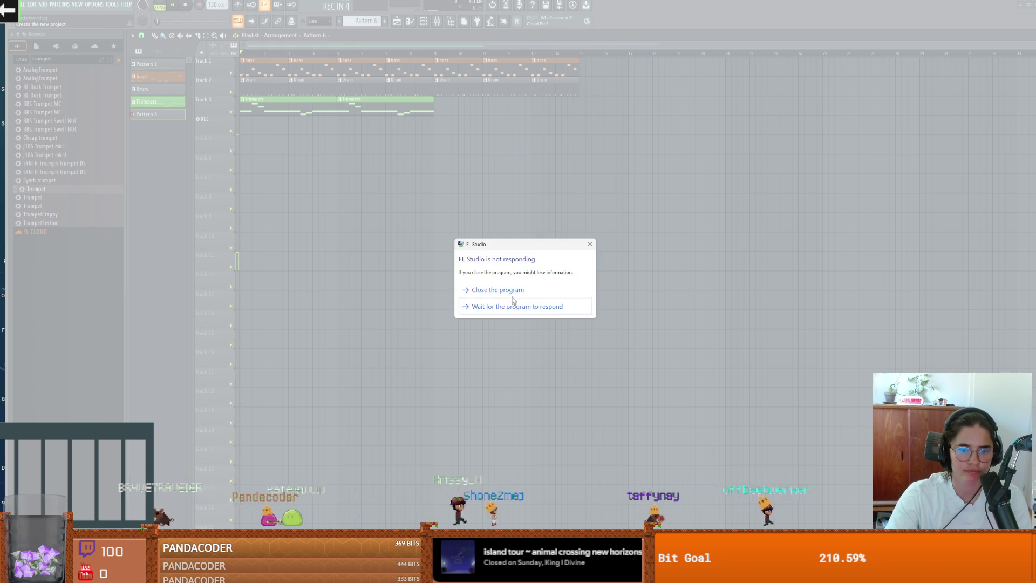
{"action": "left_click", "coordinate": [512, 294]}
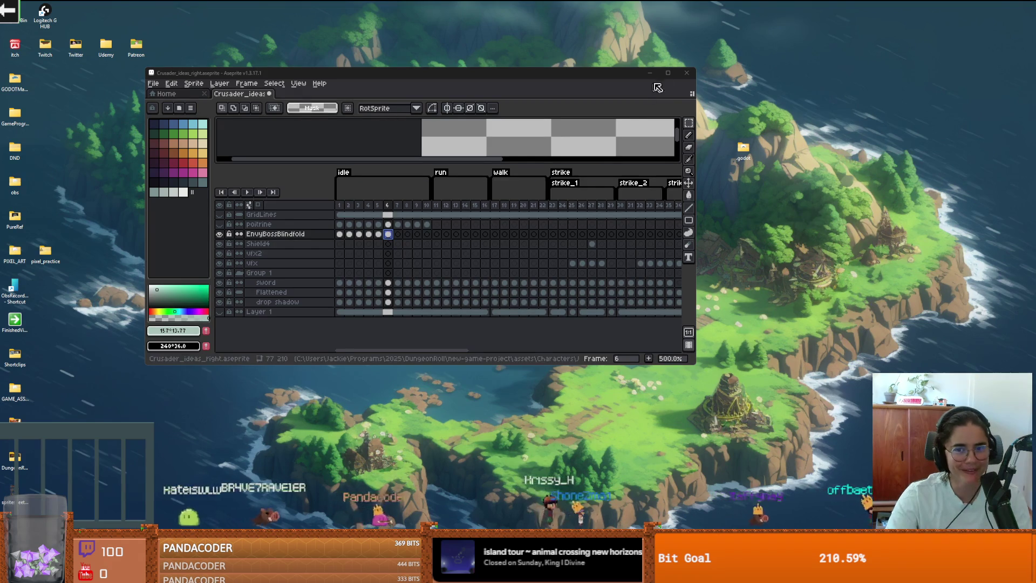
{"action": "left_click", "coordinate": [667, 73]}
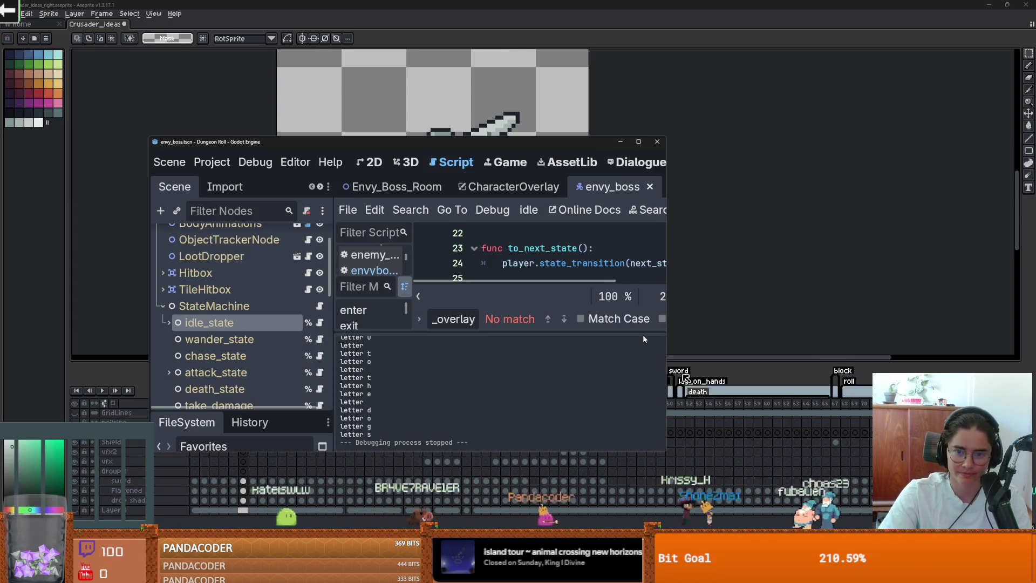
{"action": "left_click", "coordinate": [642, 143]}
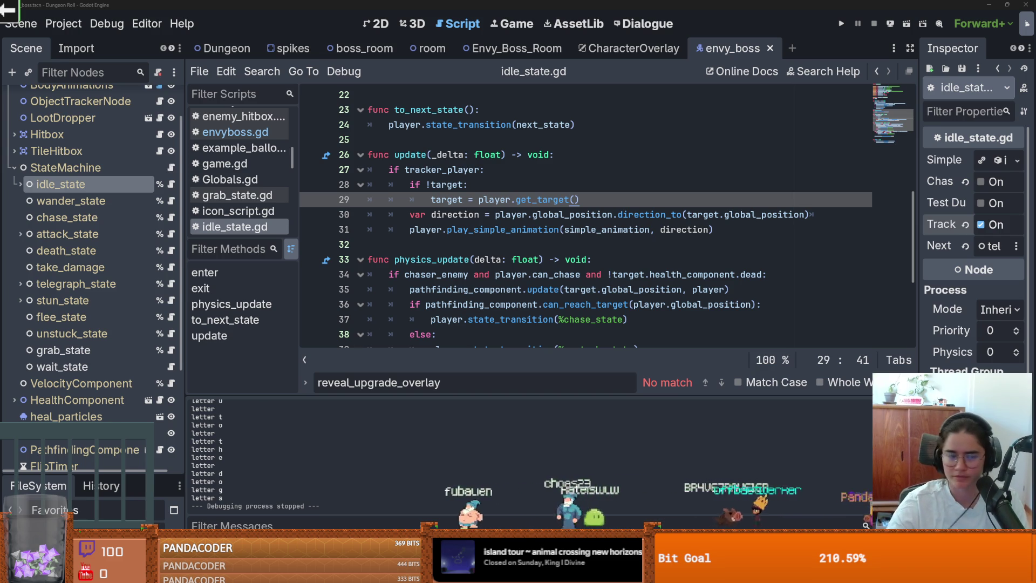
{"action": "scroll", "coordinate": [488, 244], "scroll_direction": "up", "scroll_amount": 1}
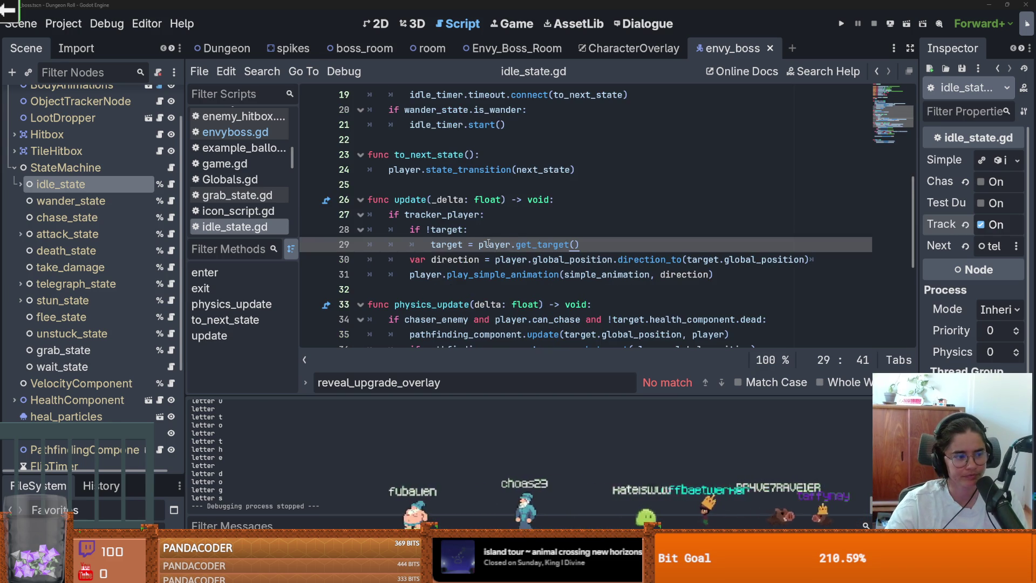
{"action": "scroll", "coordinate": [489, 244], "scroll_direction": "down", "scroll_amount": 1}
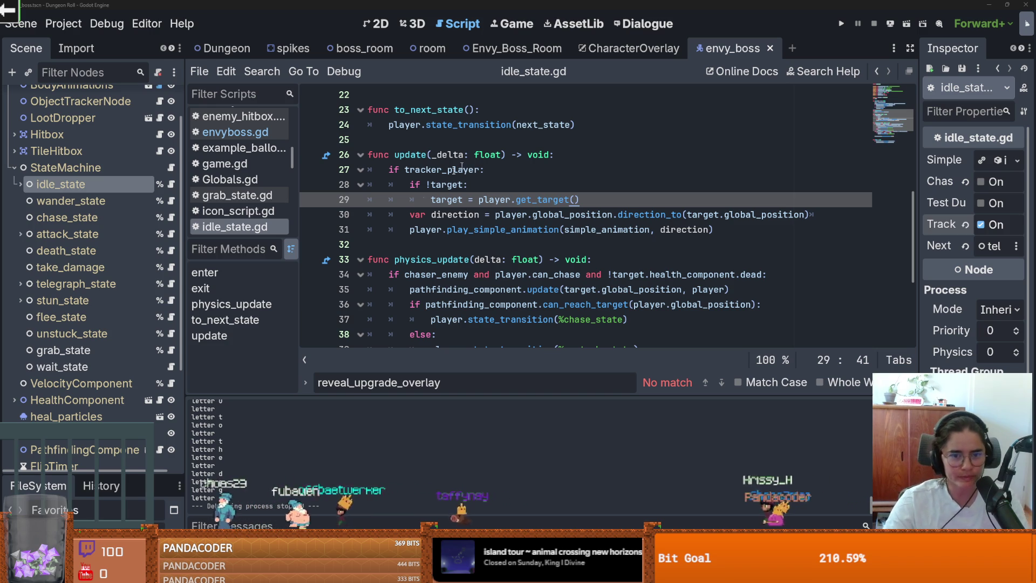
{"action": "scroll", "coordinate": [81, 248], "scroll_direction": "up", "scroll_amount": 3}
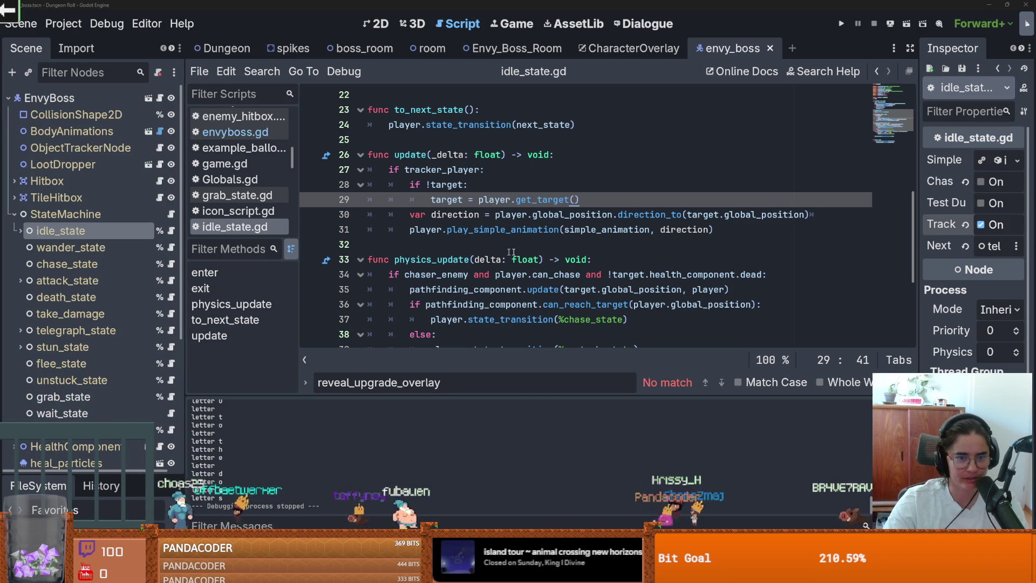
{"action": "scroll", "coordinate": [425, 265], "scroll_direction": "up", "scroll_amount": 5}
{"action": "left_click", "coordinate": [405, 187]}
{"action": "scroll", "coordinate": [465, 250], "scroll_direction": "down", "scroll_amount": 1}
{"action": "scroll", "coordinate": [466, 249], "scroll_direction": "down", "scroll_amount": 7}
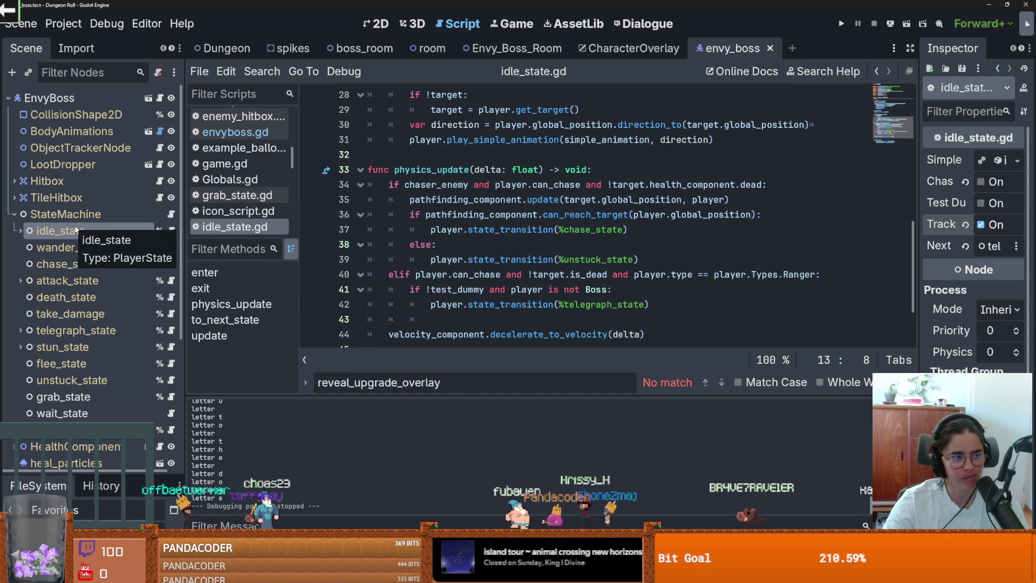
{"action": "scroll", "coordinate": [346, 302], "scroll_direction": "up", "scroll_amount": 2}
{"action": "scroll", "coordinate": [346, 303], "scroll_direction": "down", "scroll_amount": 3}
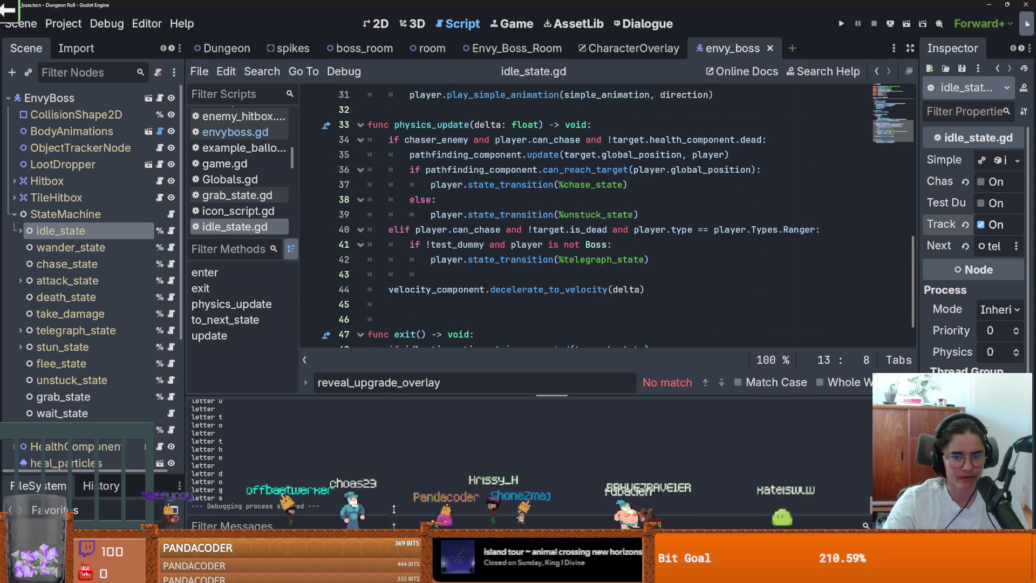
{"action": "scroll", "coordinate": [458, 329], "scroll_direction": "down", "scroll_amount": 1}
{"action": "scroll", "coordinate": [457, 329], "scroll_direction": "up", "scroll_amount": 2}
{"action": "scroll", "coordinate": [458, 329], "scroll_direction": "down", "scroll_amount": 2}
{"action": "key", "text": "ctrl+s"}
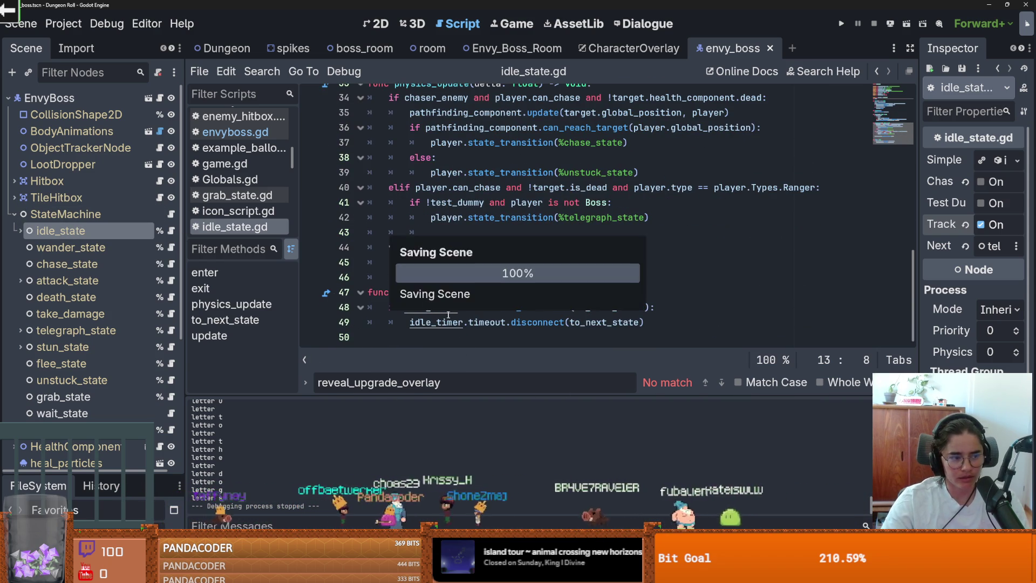
- Switch to the 2D view and save the envy_boss scene
{"action": "left_click", "coordinate": [370, 23]}
{"action": "key", "text": "ctrl+s"}
{"action": "scroll", "coordinate": [466, 240], "scroll_direction": "up", "scroll_amount": 8}
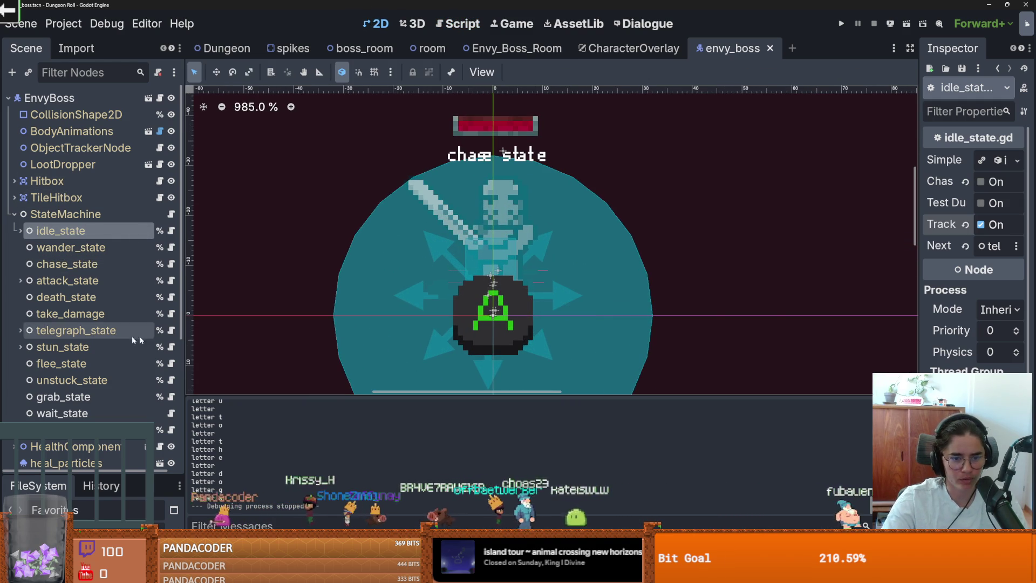
{"action": "scroll", "coordinate": [84, 330], "scroll_direction": "down", "scroll_amount": 5}
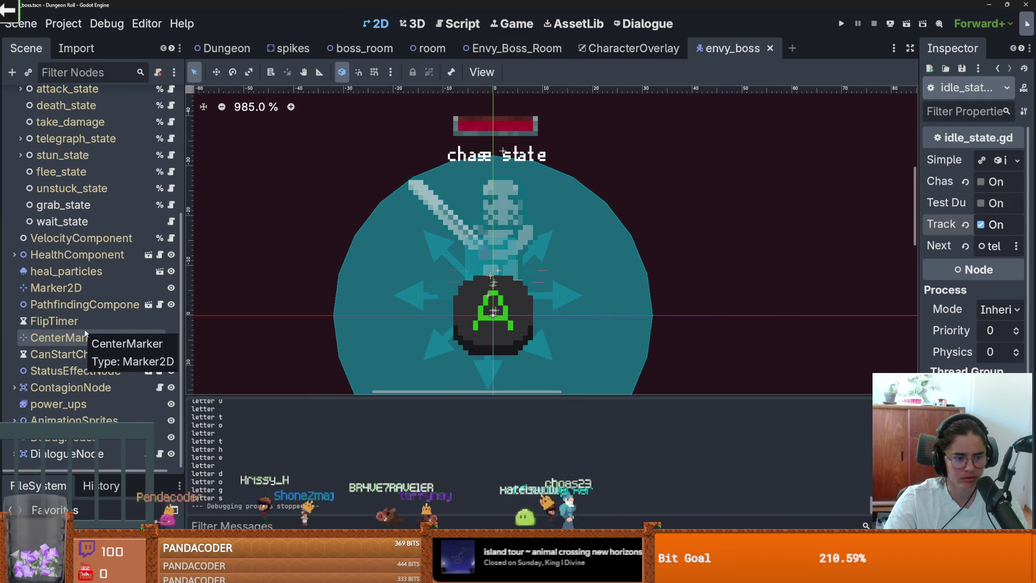
{"action": "scroll", "coordinate": [86, 345], "scroll_direction": "up", "scroll_amount": 4}
{"action": "scroll", "coordinate": [91, 367], "scroll_direction": "down", "scroll_amount": 4}
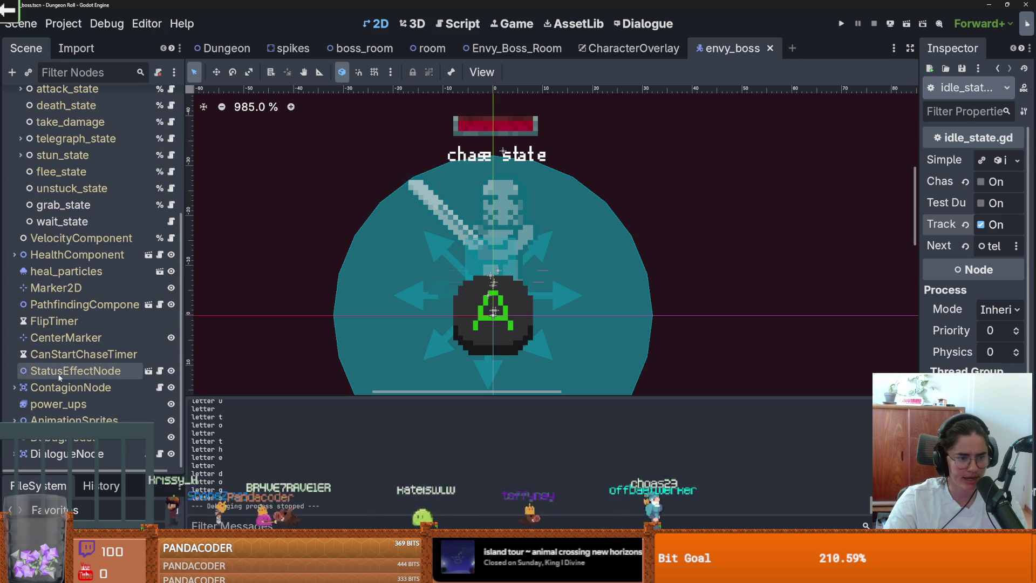
{"action": "scroll", "coordinate": [53, 377], "scroll_direction": "up", "scroll_amount": 2}
{"action": "scroll", "coordinate": [52, 381], "scroll_direction": "down", "scroll_amount": 2}
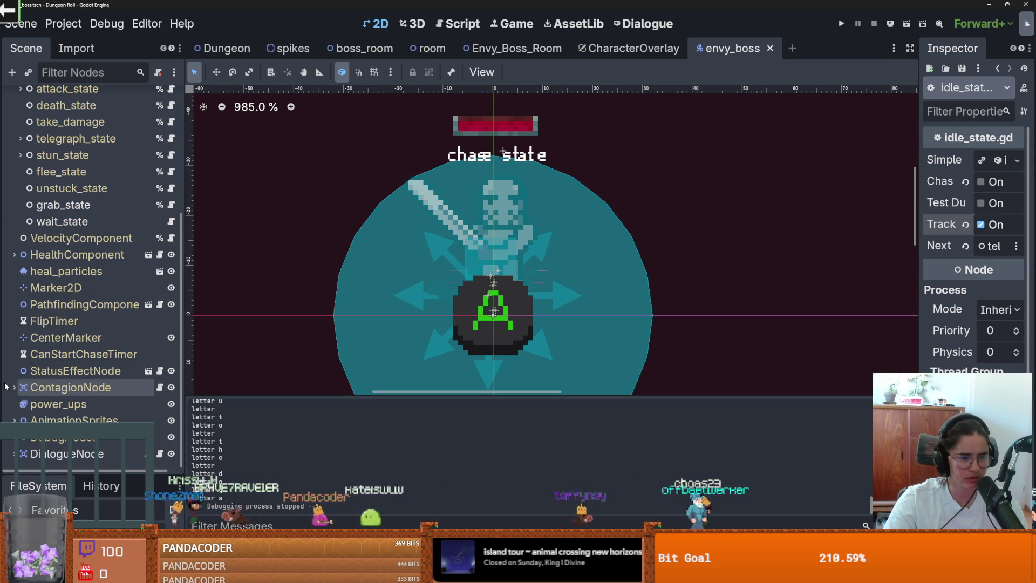
- Change the StateLabel text from 'chase state' to 'idle state' and run the game with F5
{"action": "left_click", "coordinate": [459, 161]}
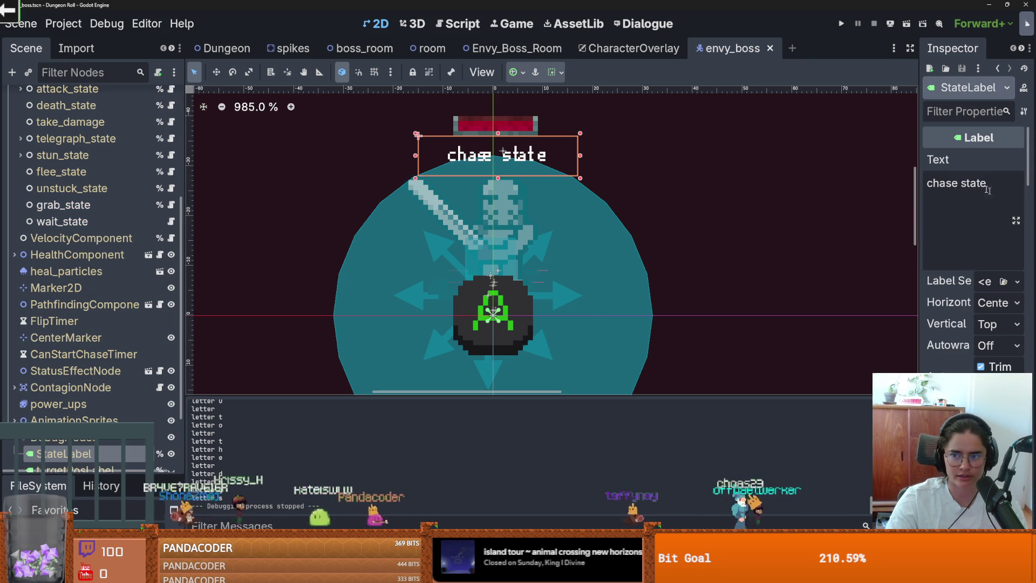
{"action": "double_click", "coordinate": [942, 183]}
{"action": "type", "text": "idle"}
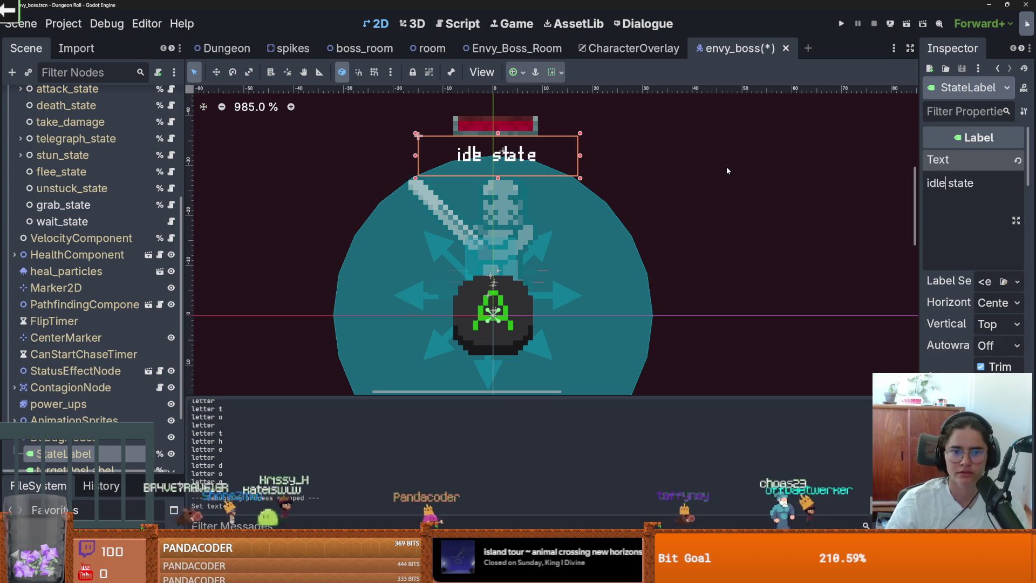
{"action": "key", "text": "F5"}
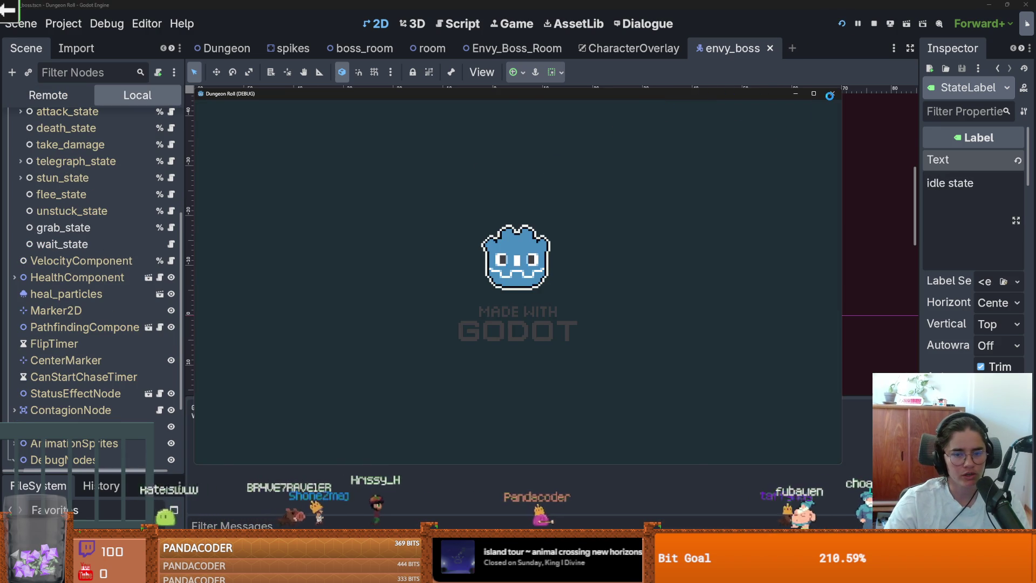
- Open the developer console and teleport near the boss with tp_to_before_boss
{"action": "key", "text": "grave"}
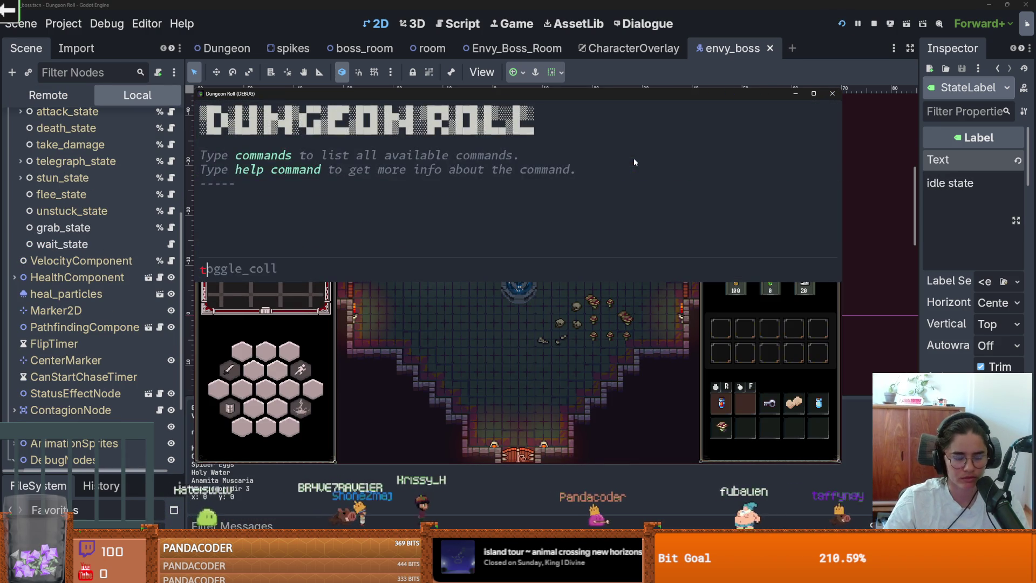
{"action": "left_click", "coordinate": [832, 93]}
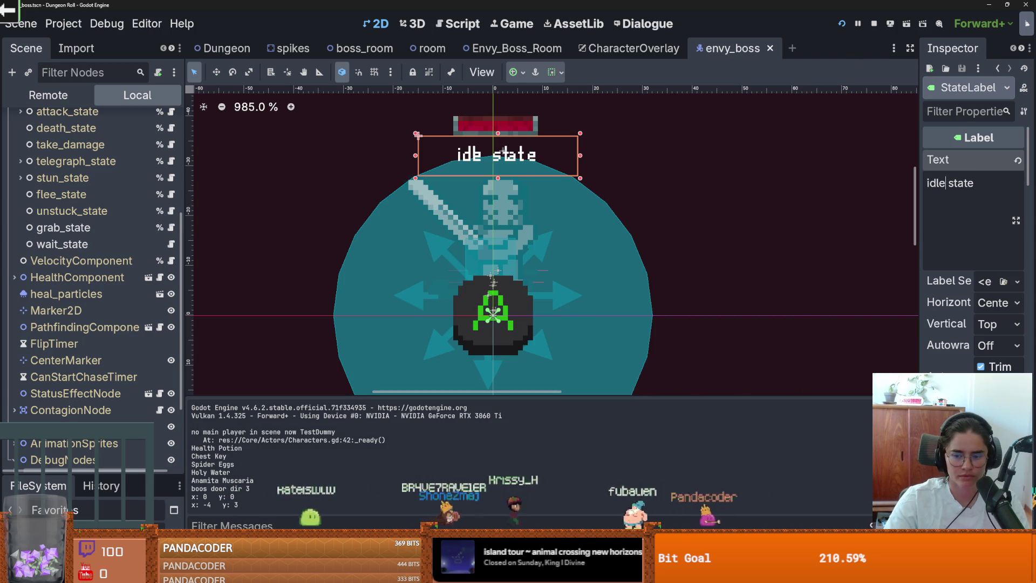
{"action": "key", "text": "alt+Tab"}
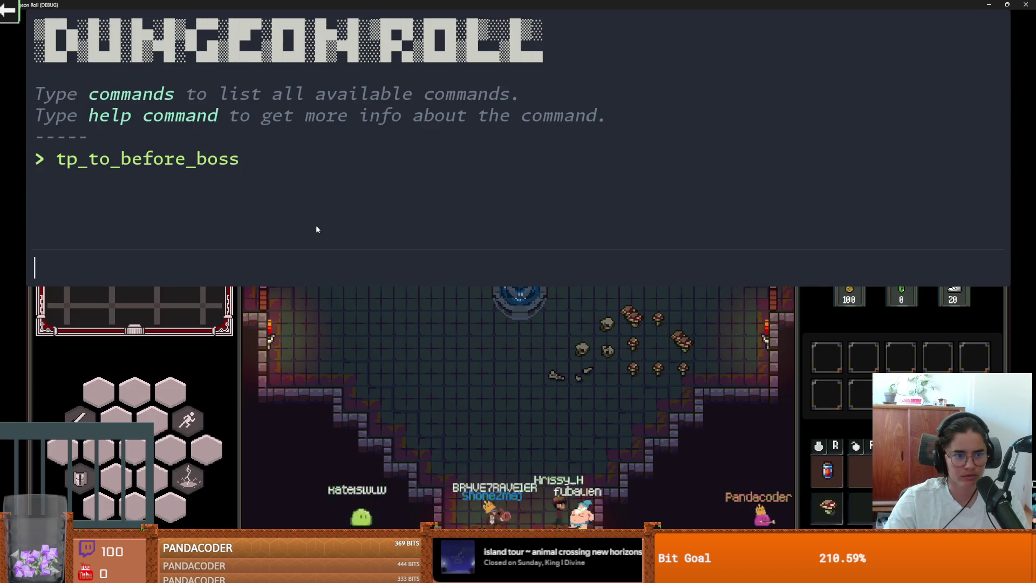
{"action": "key", "text": "grave"}
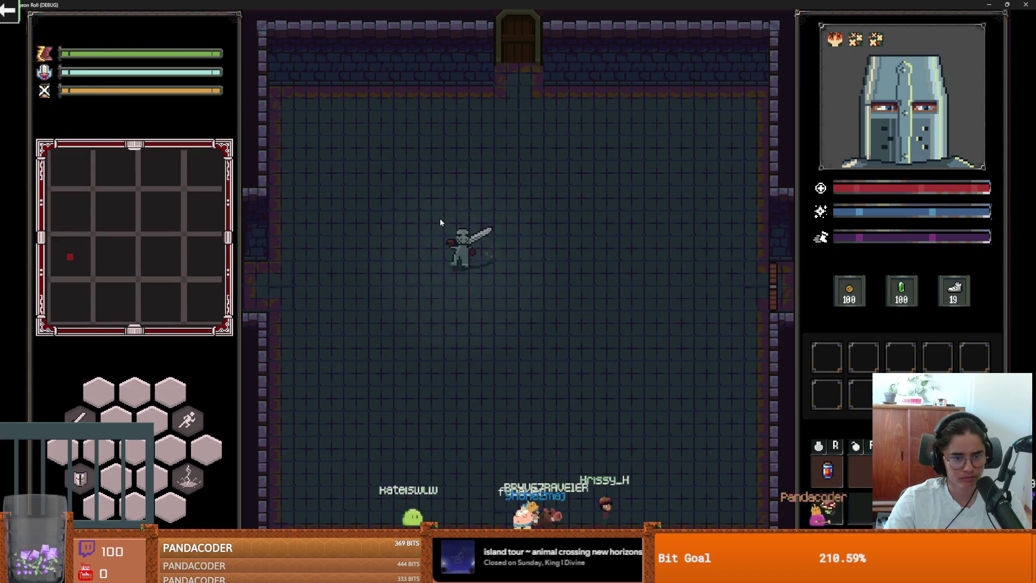
- Walk the knight into the boss room, skipping the dialogue, and approach the boss
{"action": "key", "text": "a"}
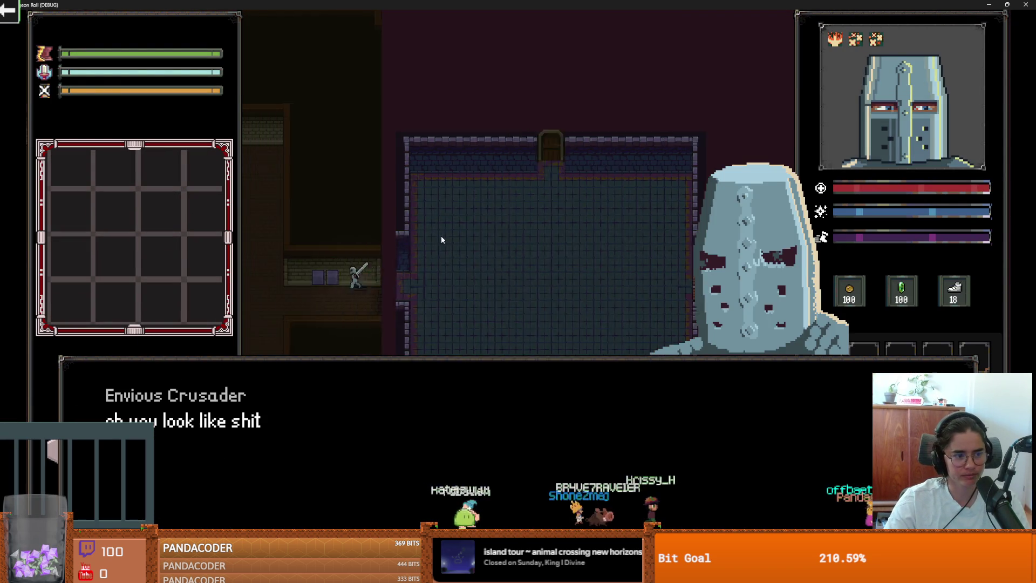
{"action": "key", "text": "space"}
{"action": "key", "text": "space"}
{"action": "key", "text": "space"}
{"action": "key", "text": "space"}
{"action": "key", "text": "space"}
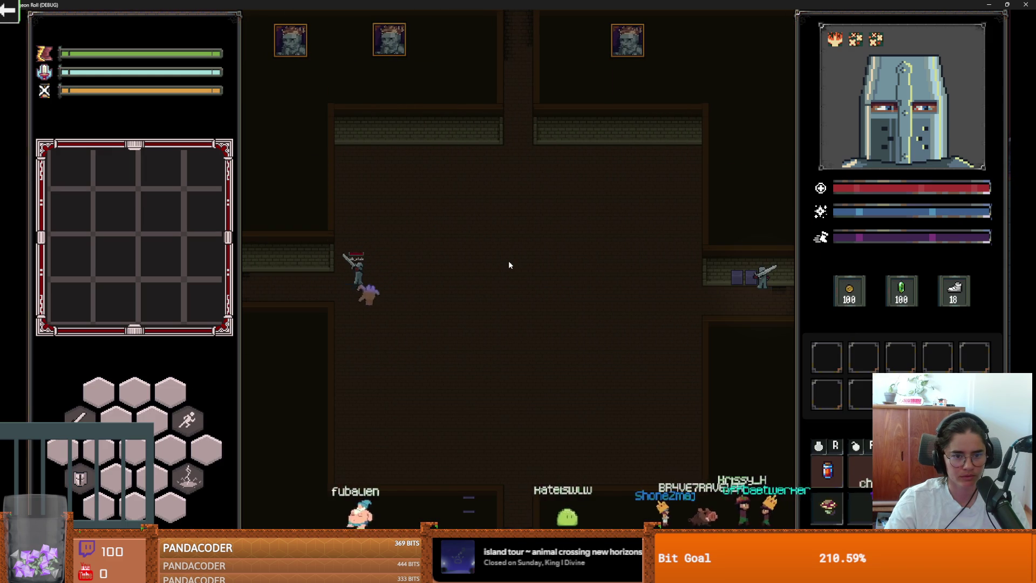
{"action": "key", "text": "a"}
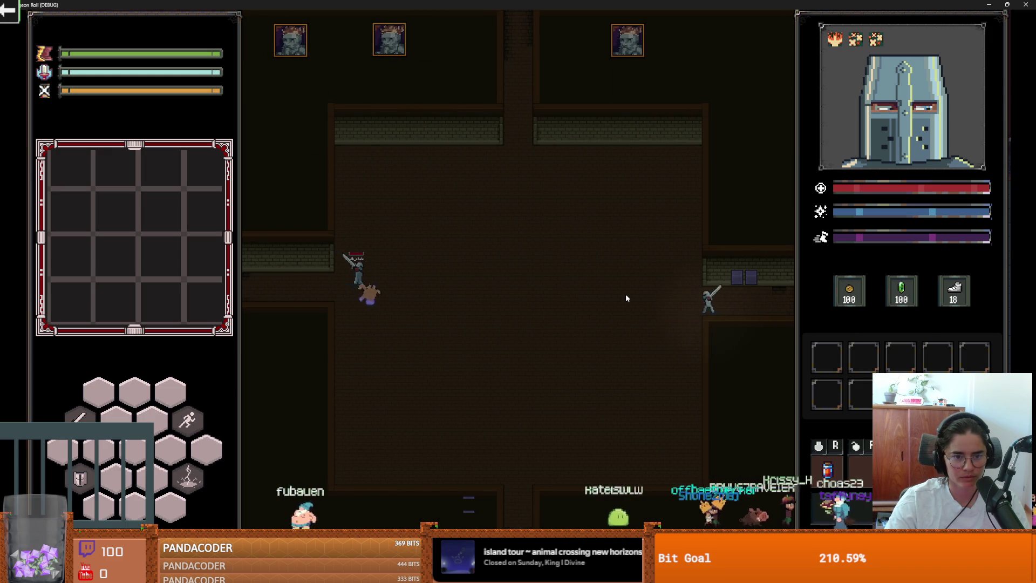
{"action": "key", "text": "s"}
{"action": "key", "text": "a"}
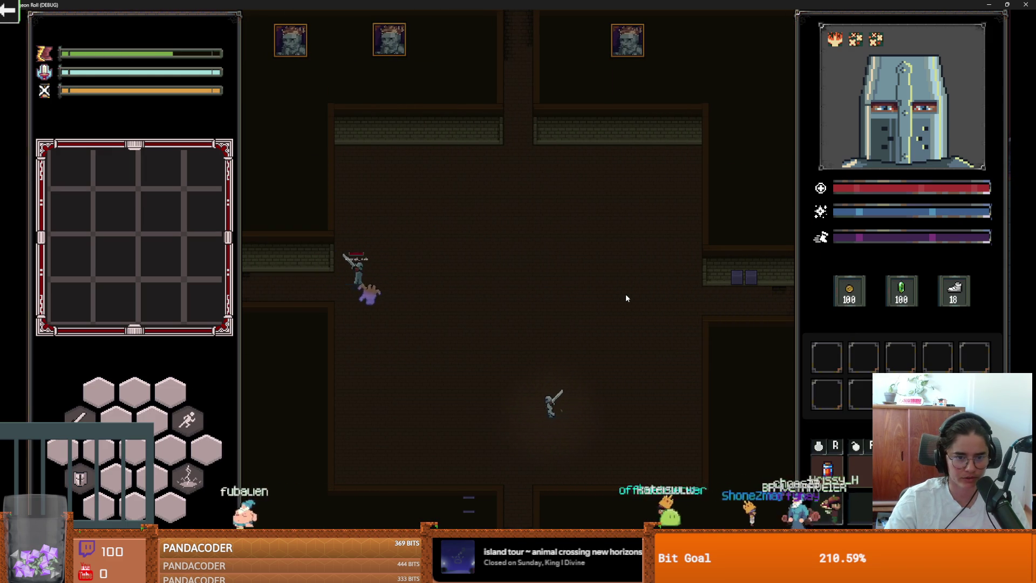
{"action": "key", "text": "a"}
{"action": "key", "text": "a"}
{"action": "key", "text": "d"}
{"action": "key", "text": "w"}
{"action": "key", "text": "w"}
{"action": "key", "text": "a"}
{"action": "key", "text": "d"}
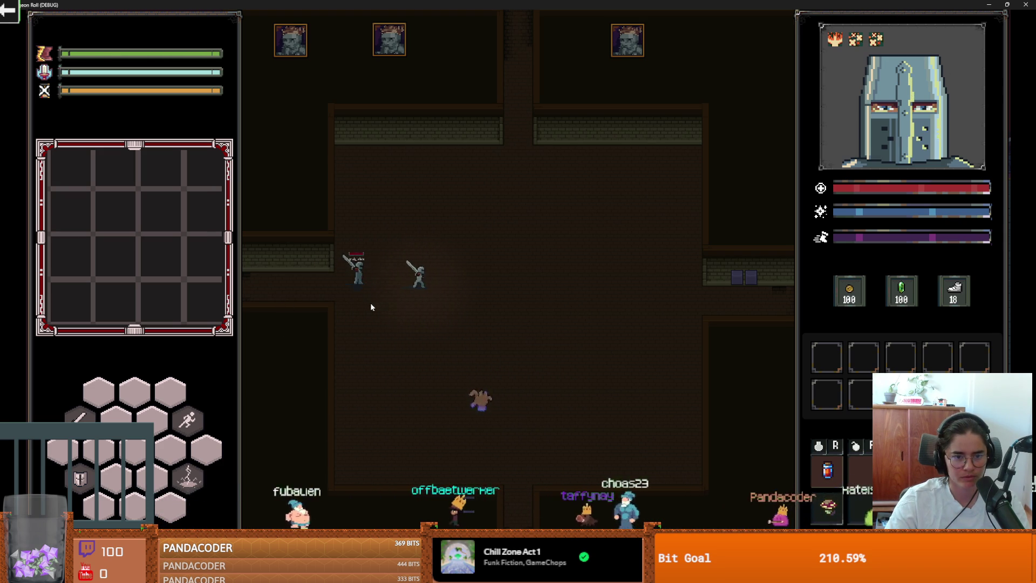
- Attack the boss, then close the game window to stop debugging
{"action": "left_click", "coordinate": [478, 145]}
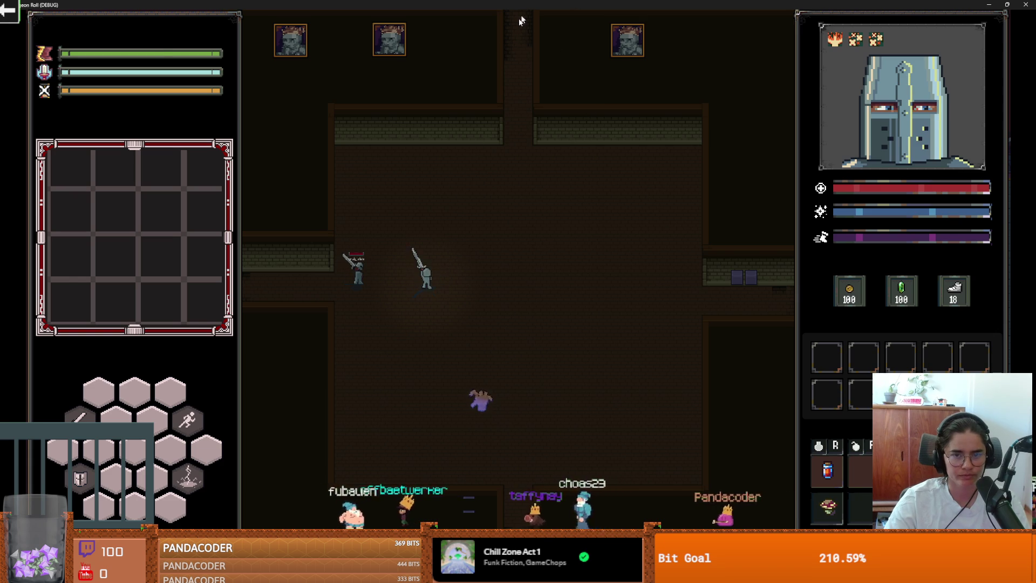
{"action": "double_click", "coordinate": [529, 6]}
{"action": "left_click", "coordinate": [768, 88]}
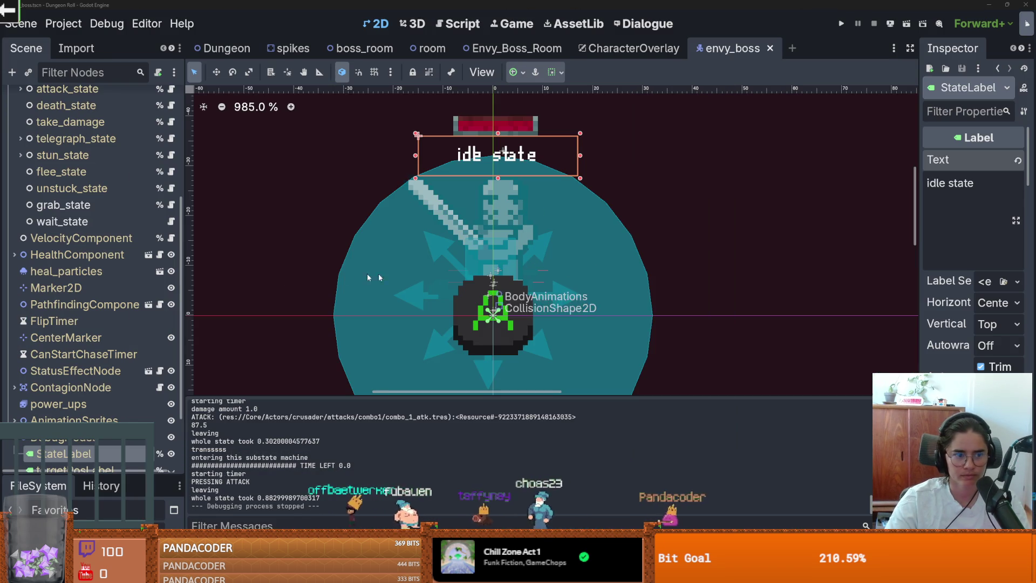
- Save the envy_boss scene
{"action": "scroll", "coordinate": [422, 222], "scroll_direction": "down", "scroll_amount": 2}
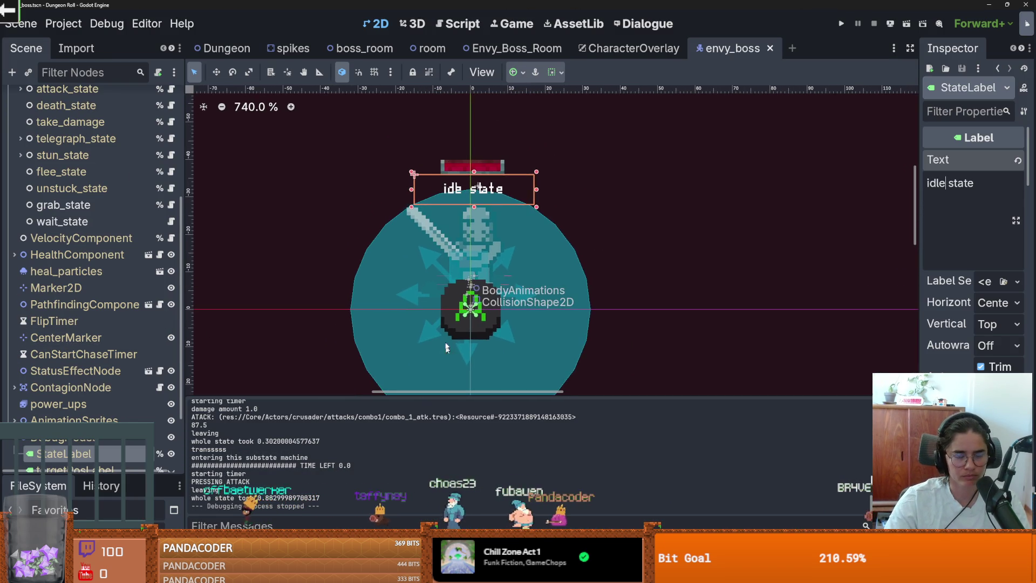
{"action": "scroll", "coordinate": [445, 350], "scroll_direction": "up", "scroll_amount": 2}
{"action": "scroll", "coordinate": [47, 380], "scroll_direction": "down", "scroll_amount": 3}
{"action": "scroll", "coordinate": [47, 378], "scroll_direction": "up", "scroll_amount": 3}
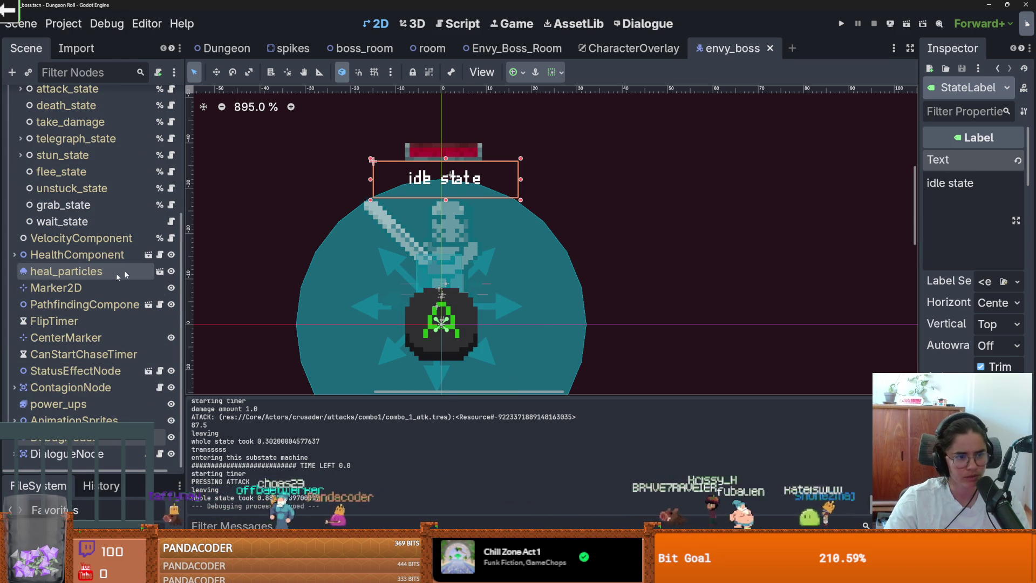
{"action": "scroll", "coordinate": [22, 291], "scroll_direction": "up", "scroll_amount": 5}
{"action": "key", "text": "ctrl+s"}
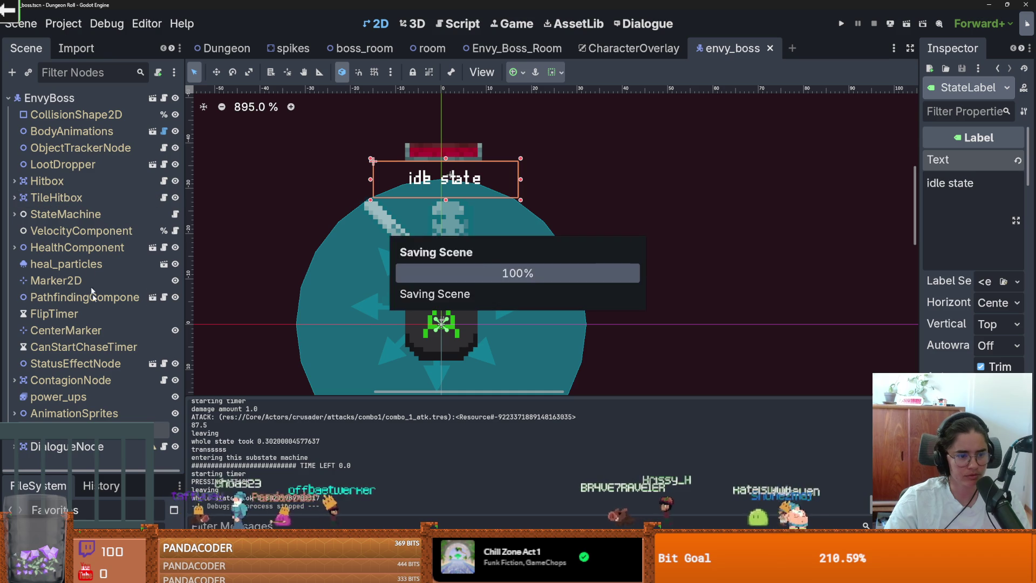
- Expand the boss's StateMachine node and open the grab_state.gd script
{"action": "left_click", "coordinate": [532, 51]}
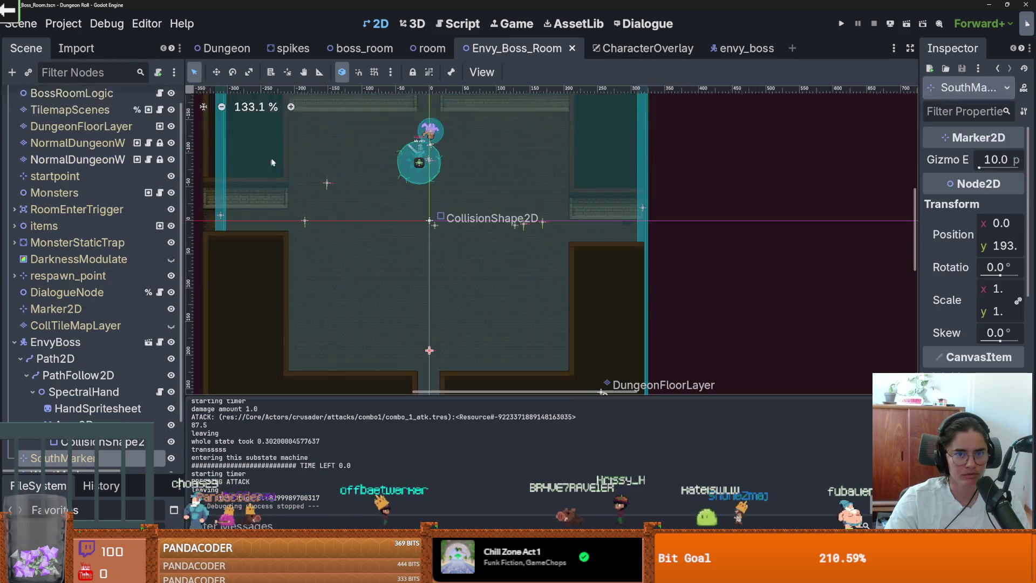
{"action": "left_click", "coordinate": [729, 48]}
{"action": "left_click", "coordinate": [14, 214]}
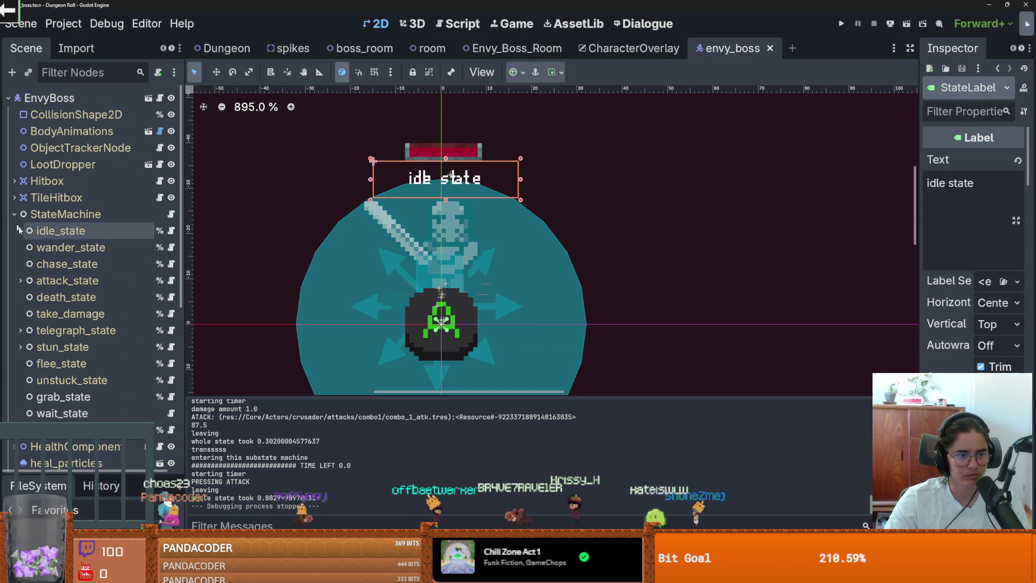
{"action": "left_click", "coordinate": [172, 397]}
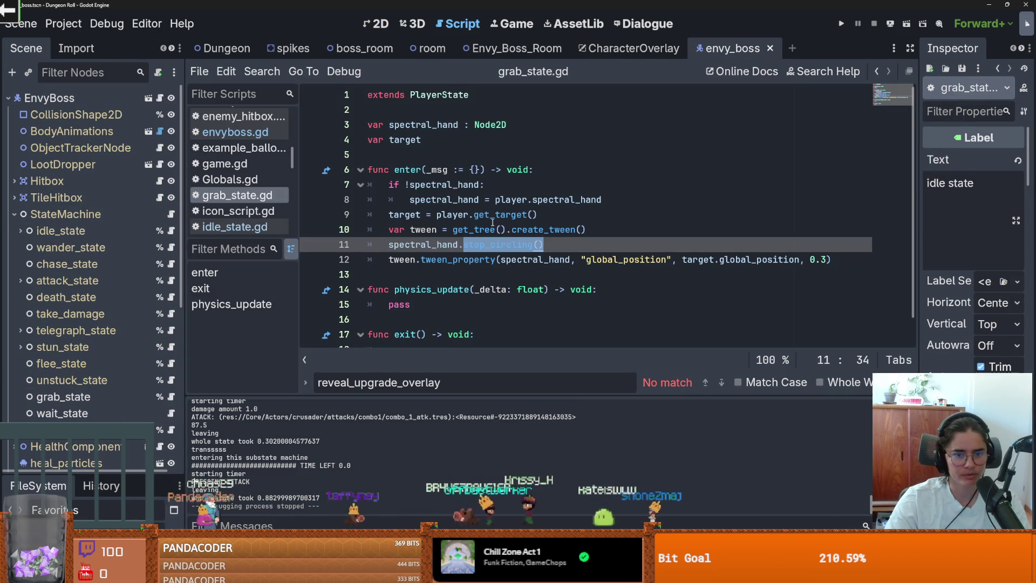
- Prefix the tween_property line with await and append .finished, leaving blank lines below
{"action": "scroll", "coordinate": [450, 223], "scroll_direction": "down", "scroll_amount": 1}
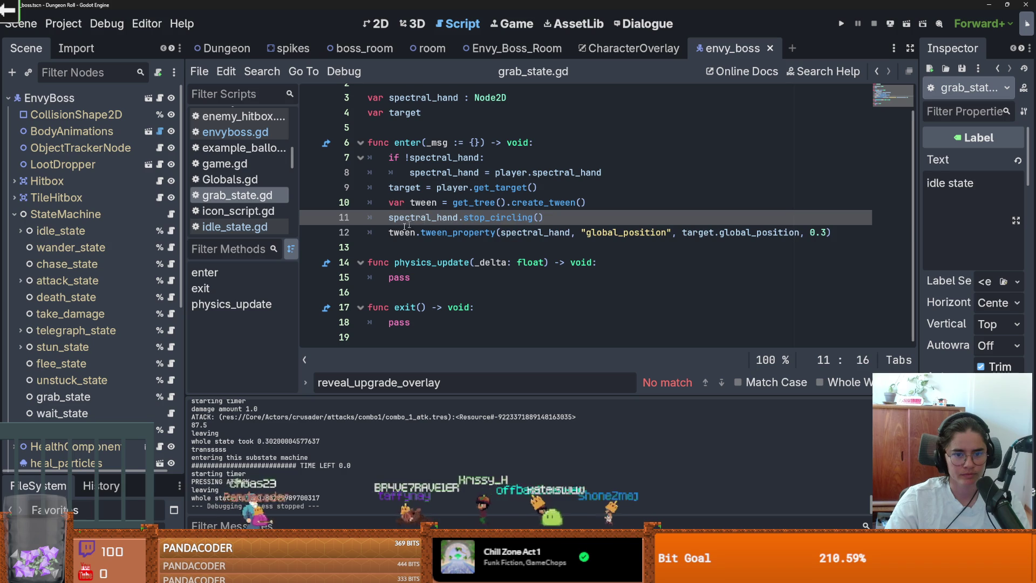
{"action": "left_click", "coordinate": [422, 226]}
{"action": "left_click_drag", "start_coordinate": [388, 232], "coordinate": [840, 239]}
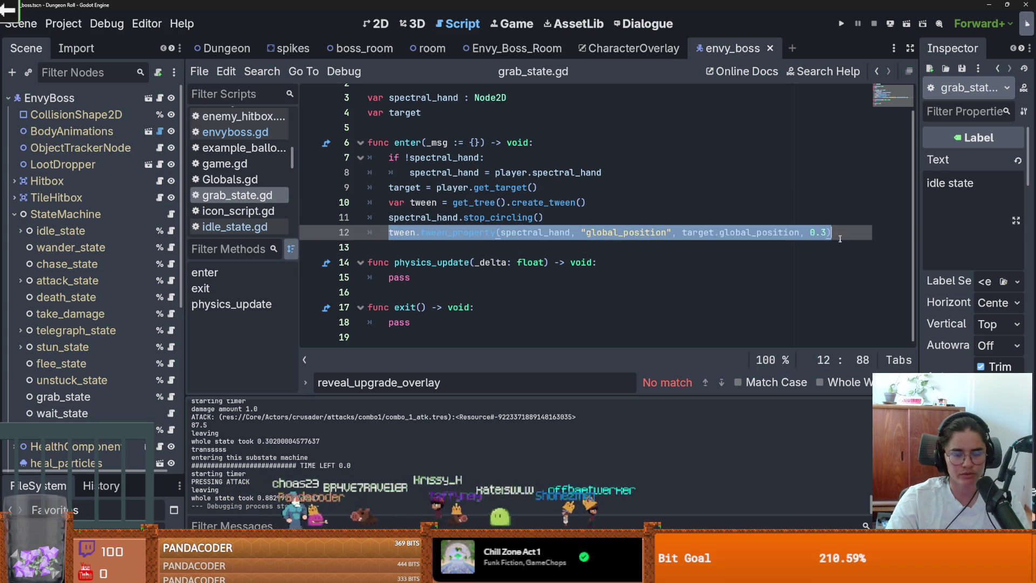
{"action": "left_click", "coordinate": [840, 238]}
{"action": "key", "text": "Return"}
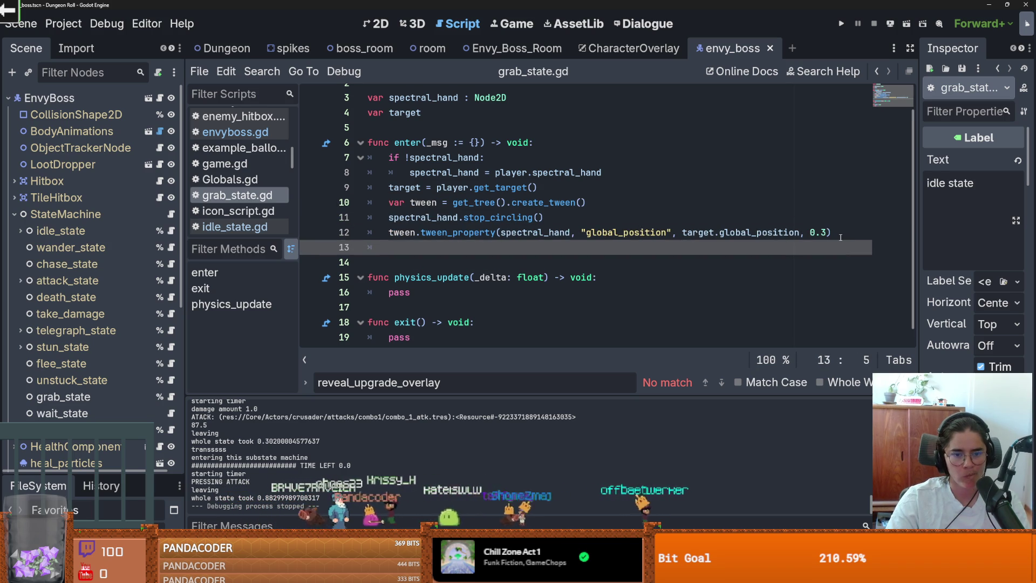
{"action": "left_click", "coordinate": [389, 232]}
{"action": "type", "text": "await"}
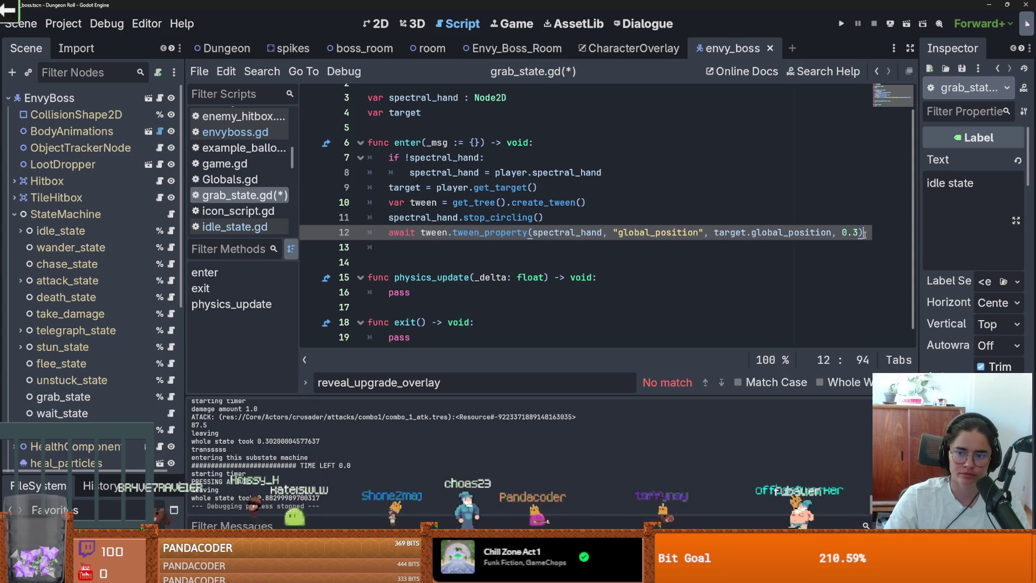
{"action": "triple_click", "coordinate": [864, 233]}
{"action": "type", "text": "fini"}
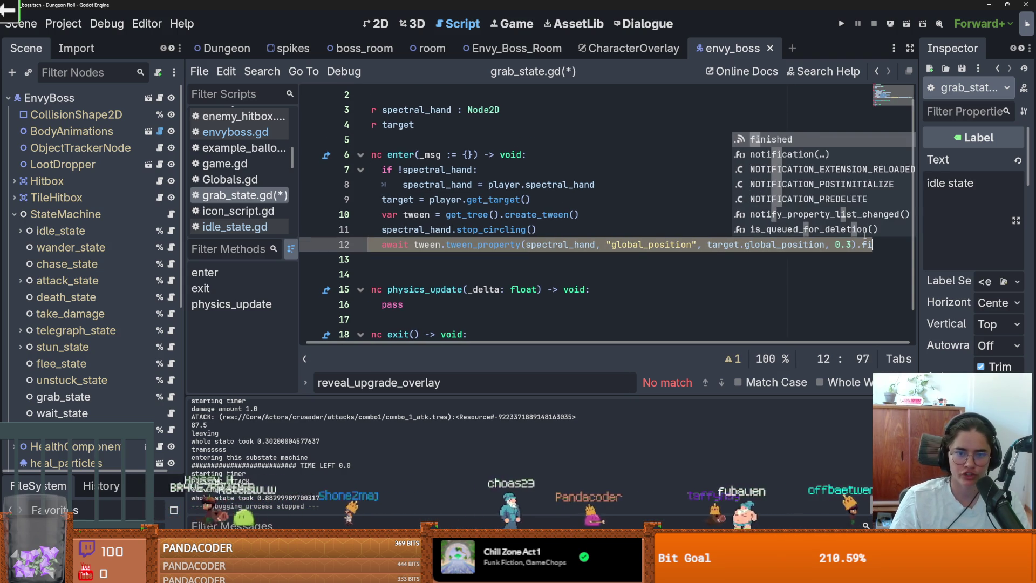
{"action": "key", "text": "Return"}
{"action": "key", "text": "Return"}
{"action": "key", "text": "Return"}
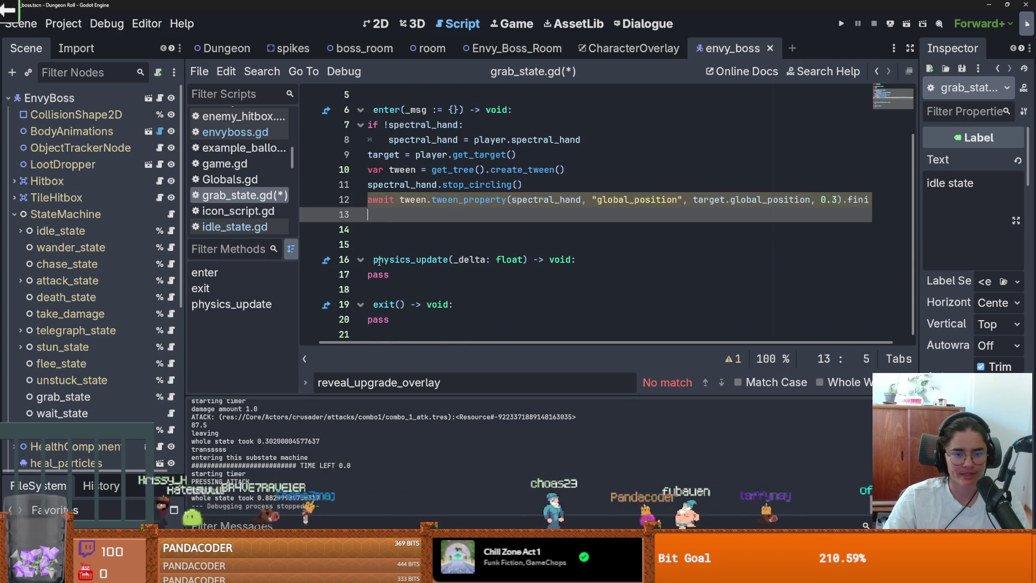
{"action": "left_click", "coordinate": [377, 245]}
{"action": "type", "text": "func ret"}
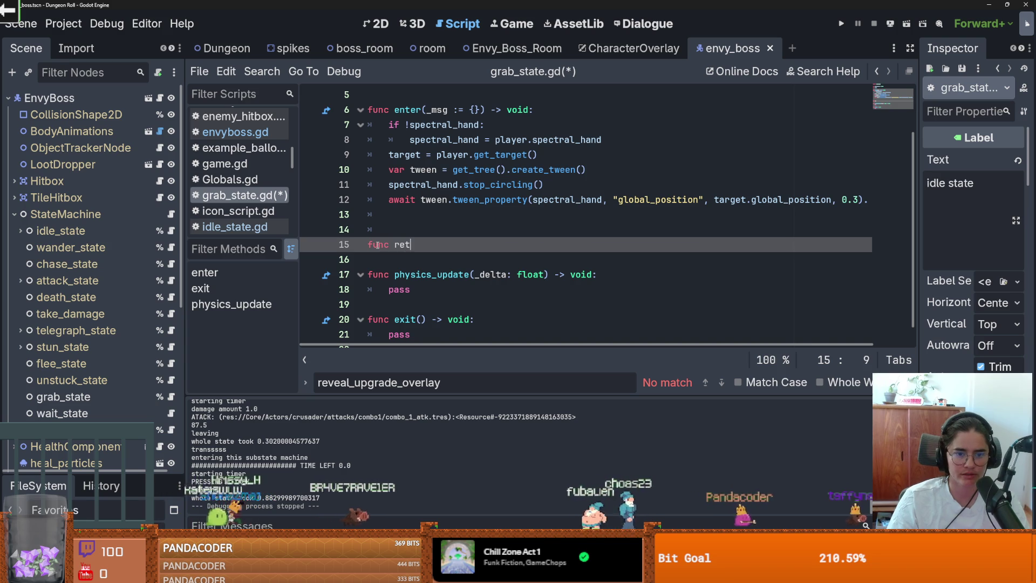
{"action": "key", "text": "BackSpace"}
{"action": "key", "text": "BackSpace"}
{"action": "key", "text": "BackSpace"}
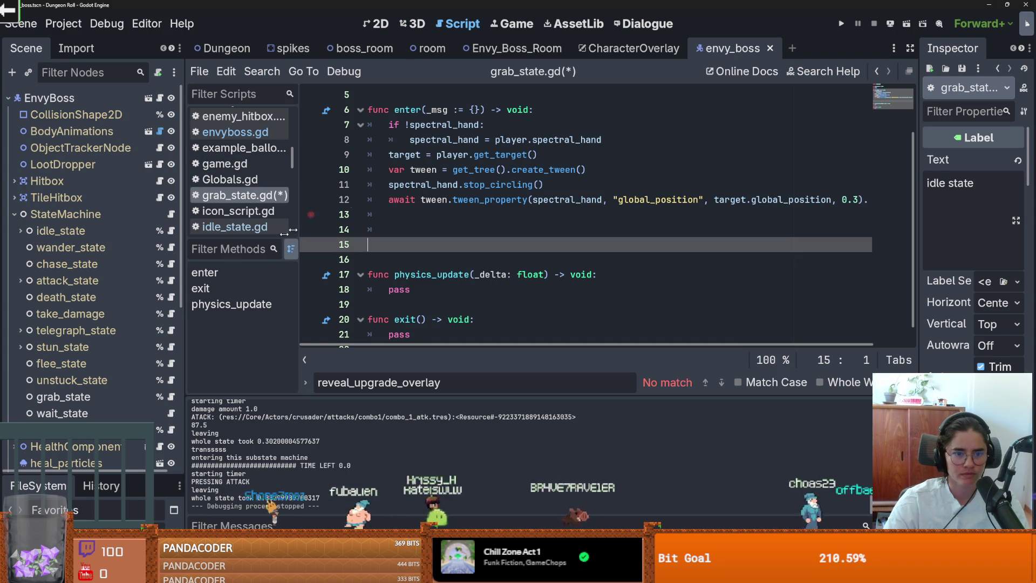
- Collapse the StateMachine's list of states in the Scene tree
{"action": "scroll", "coordinate": [115, 305], "scroll_direction": "down", "scroll_amount": 5}
{"action": "scroll", "coordinate": [86, 367], "scroll_direction": "up", "scroll_amount": 3}
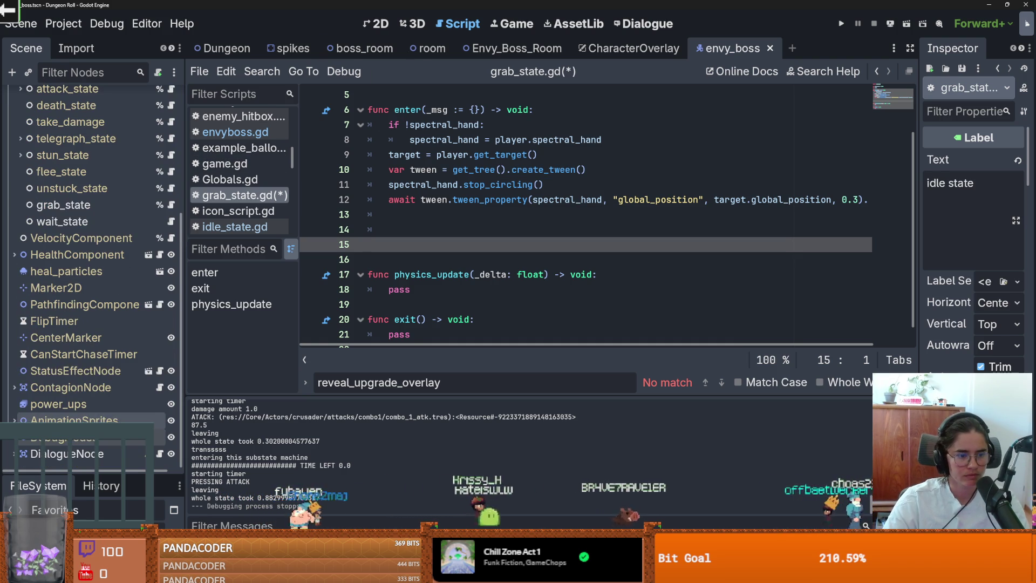
{"action": "scroll", "coordinate": [54, 350], "scroll_direction": "up", "scroll_amount": 2}
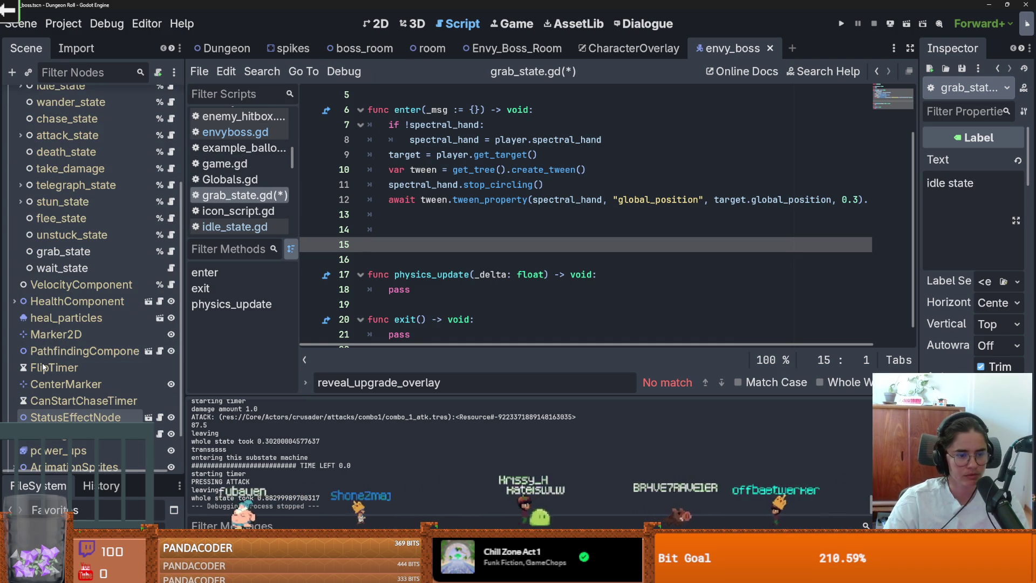
{"action": "scroll", "coordinate": [43, 367], "scroll_direction": "up", "scroll_amount": 2}
{"action": "scroll", "coordinate": [43, 367], "scroll_direction": "down", "scroll_amount": 4}
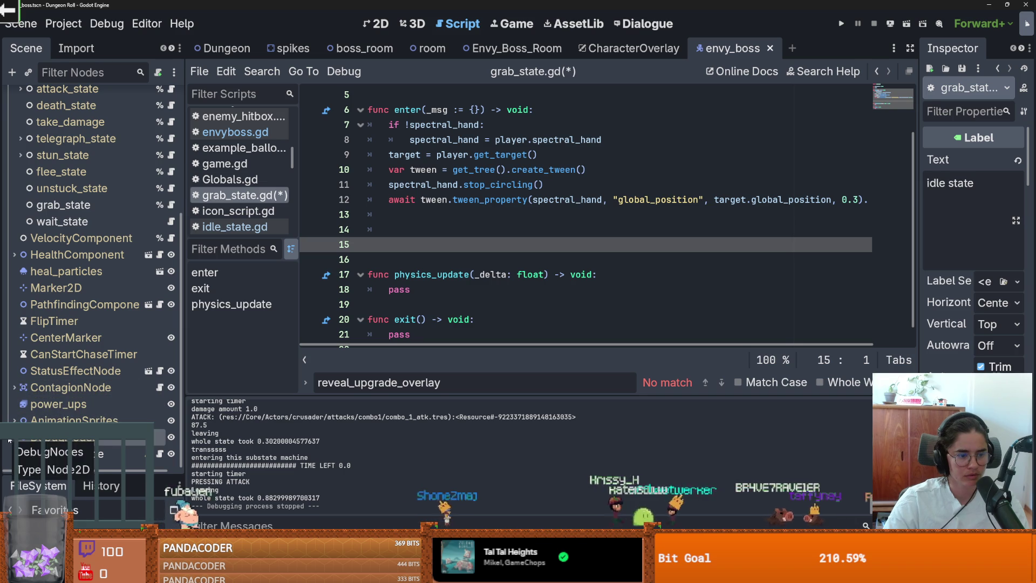
{"action": "scroll", "coordinate": [81, 420], "scroll_direction": "down", "scroll_amount": 3}
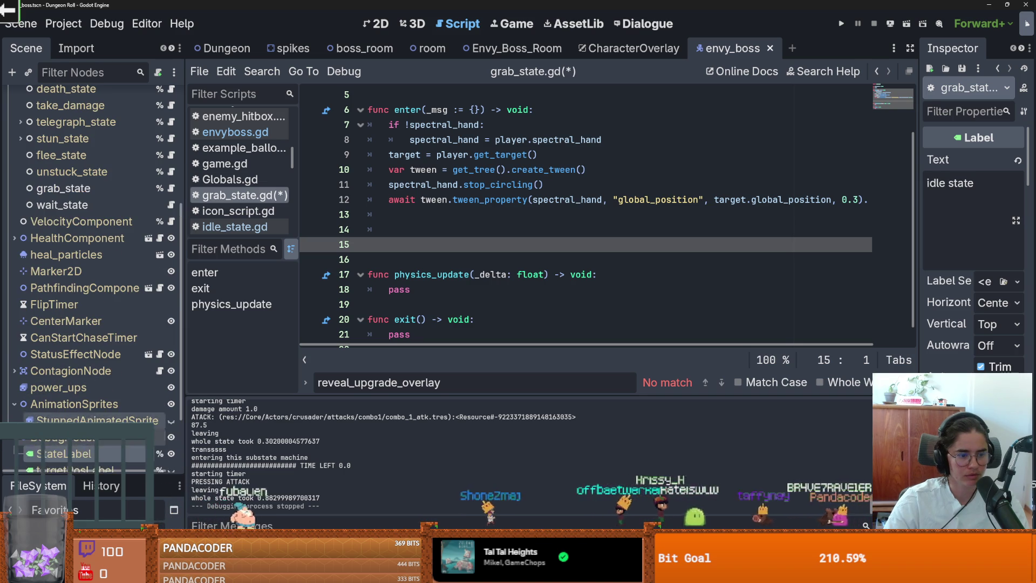
{"action": "scroll", "coordinate": [81, 420], "scroll_direction": "down", "scroll_amount": 1}
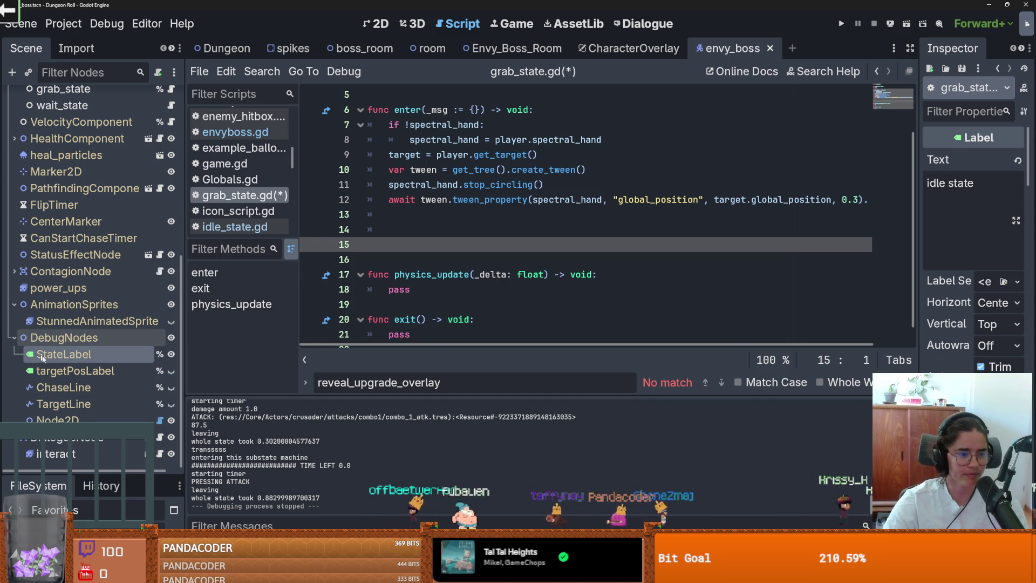
{"action": "scroll", "coordinate": [76, 374], "scroll_direction": "up", "scroll_amount": 3}
{"action": "scroll", "coordinate": [76, 375], "scroll_direction": "down", "scroll_amount": 1}
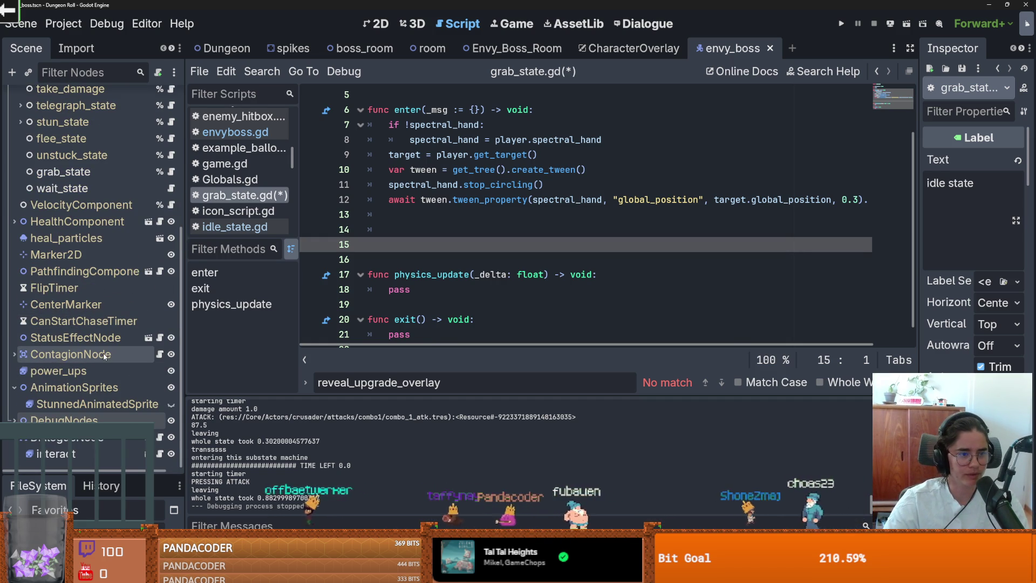
{"action": "scroll", "coordinate": [91, 365], "scroll_direction": "up", "scroll_amount": 3}
{"action": "scroll", "coordinate": [92, 365], "scroll_direction": "down", "scroll_amount": 2}
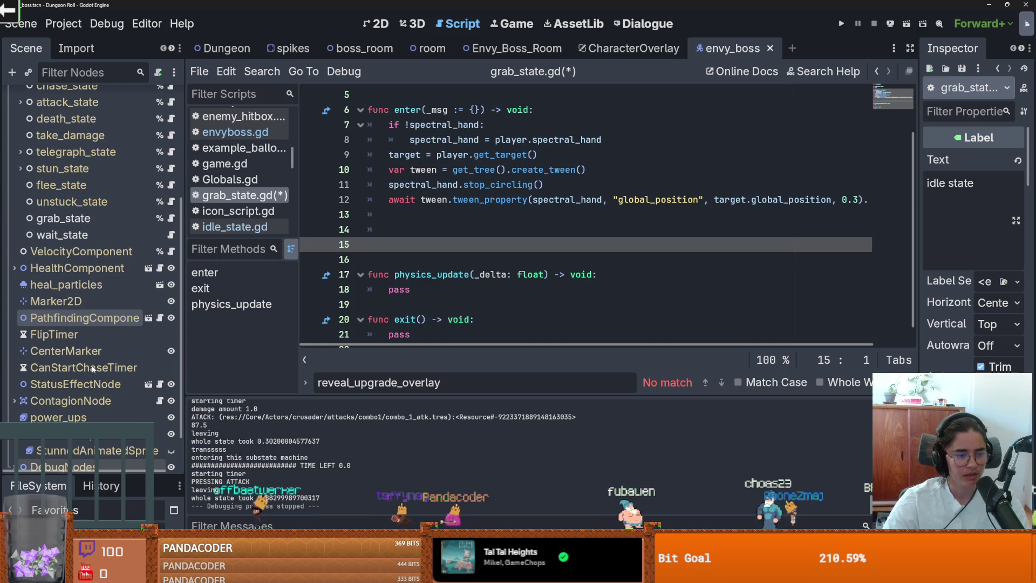
{"action": "scroll", "coordinate": [16, 402], "scroll_direction": "down", "scroll_amount": 1}
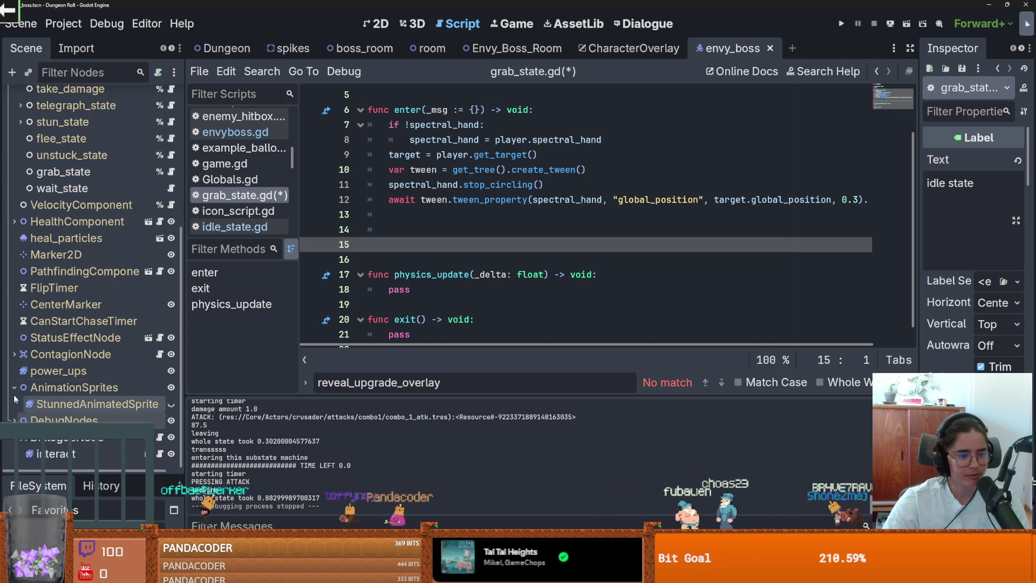
{"action": "scroll", "coordinate": [16, 402], "scroll_direction": "up", "scroll_amount": 1}
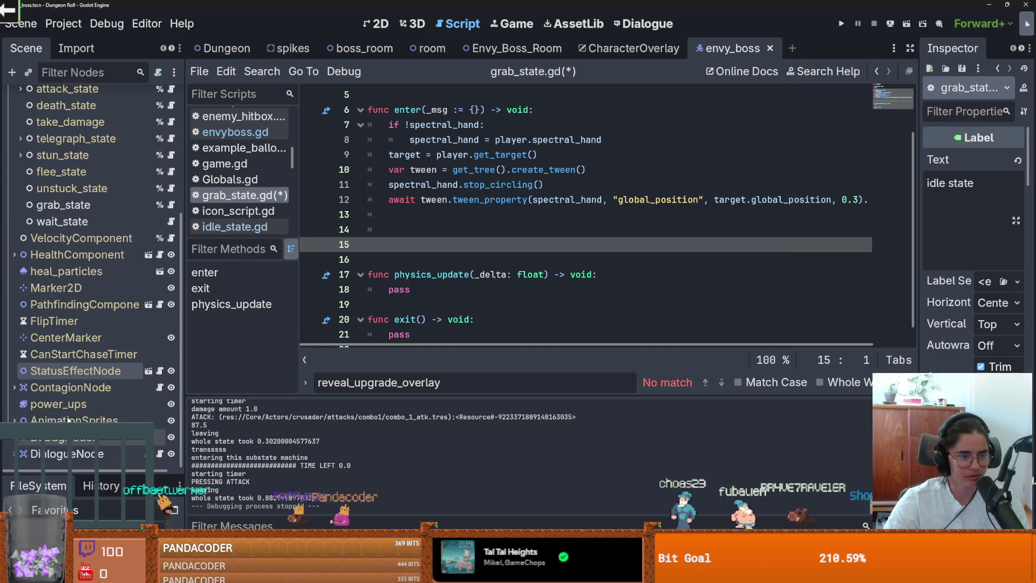
{"action": "scroll", "coordinate": [68, 420], "scroll_direction": "up", "scroll_amount": 3}
{"action": "left_click", "coordinate": [13, 166]}
- Switch to the Envy_Boss_Room scene and save it
{"action": "scroll", "coordinate": [10, 166], "scroll_direction": "up", "scroll_amount": 1}
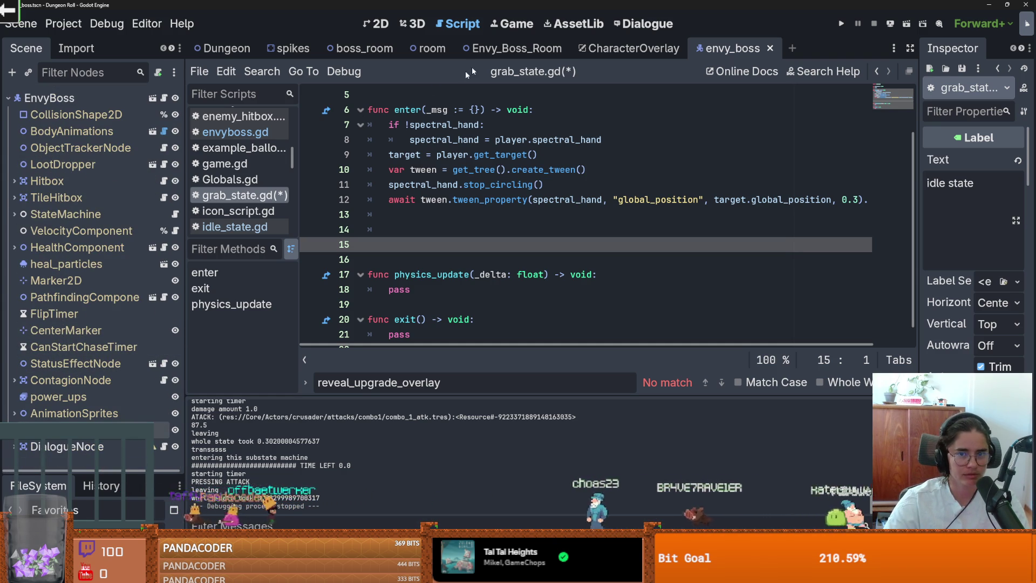
{"action": "left_click", "coordinate": [513, 48]}
{"action": "key", "text": "ctrl+s"}
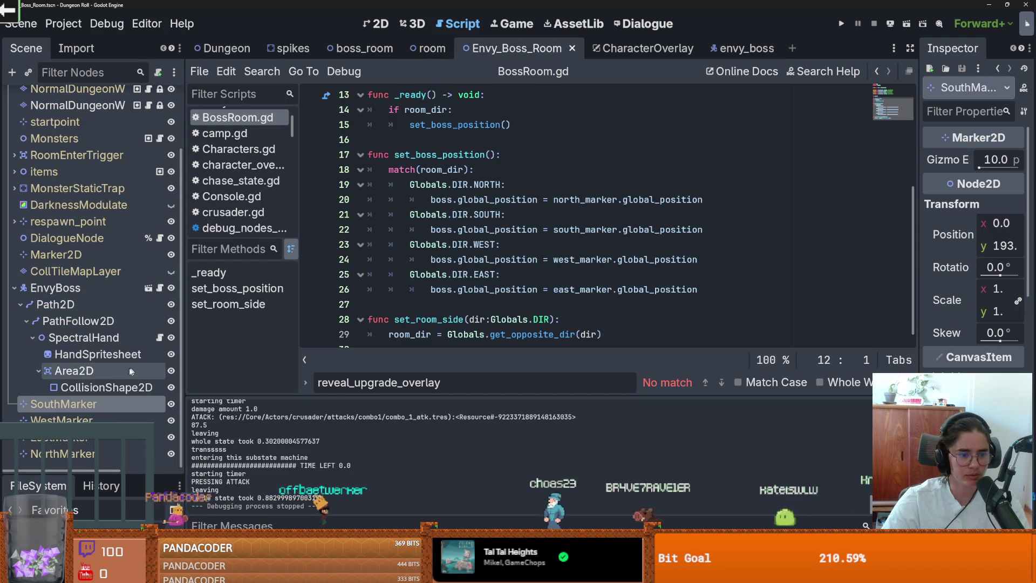
- Open spectral_hand.gd from SpectralHand and inspect on_hand_grab_player's create_timer call
{"action": "left_click", "coordinate": [159, 338]}
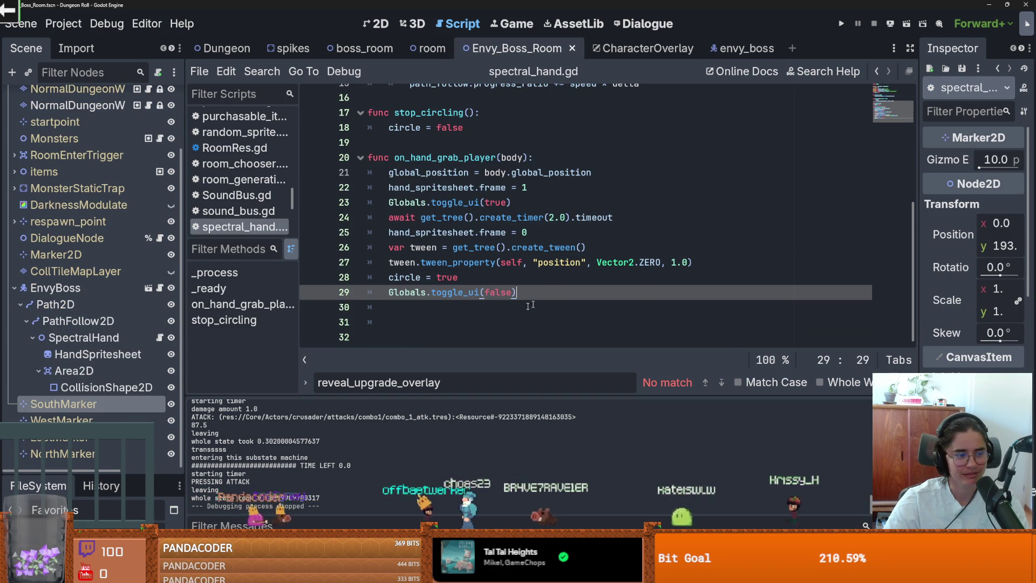
{"action": "left_click", "coordinate": [508, 312]}
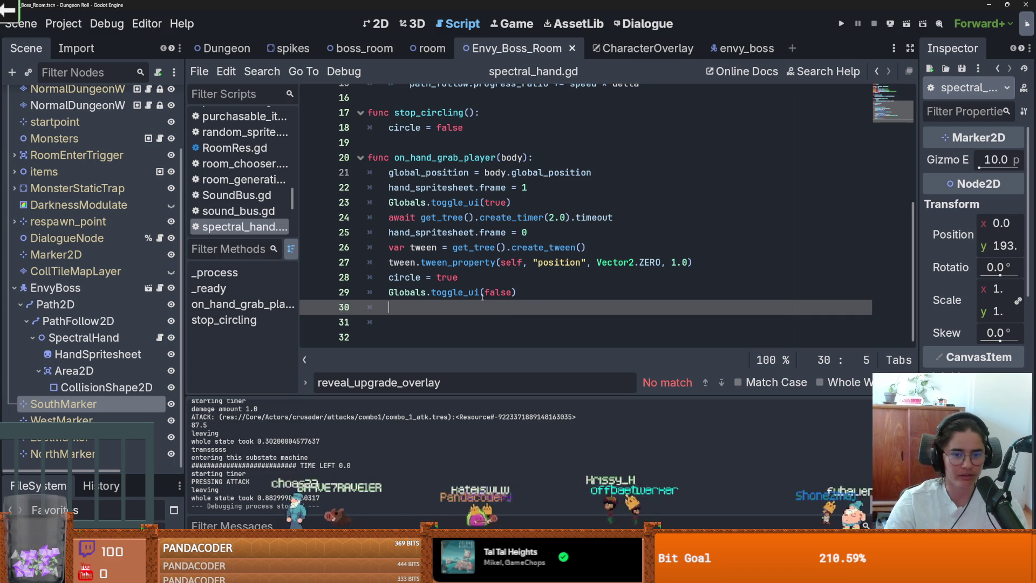
{"action": "key", "text": "ctrl+s"}
{"action": "scroll", "coordinate": [520, 243], "scroll_direction": "up", "scroll_amount": 5}
{"action": "scroll", "coordinate": [508, 229], "scroll_direction": "down", "scroll_amount": 4}
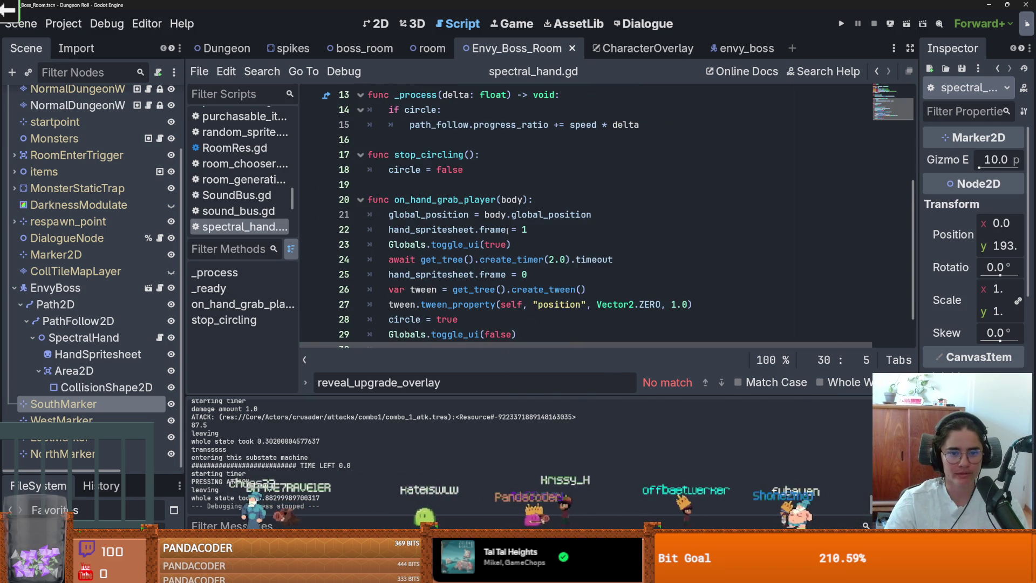
{"action": "left_click", "coordinate": [466, 200]}
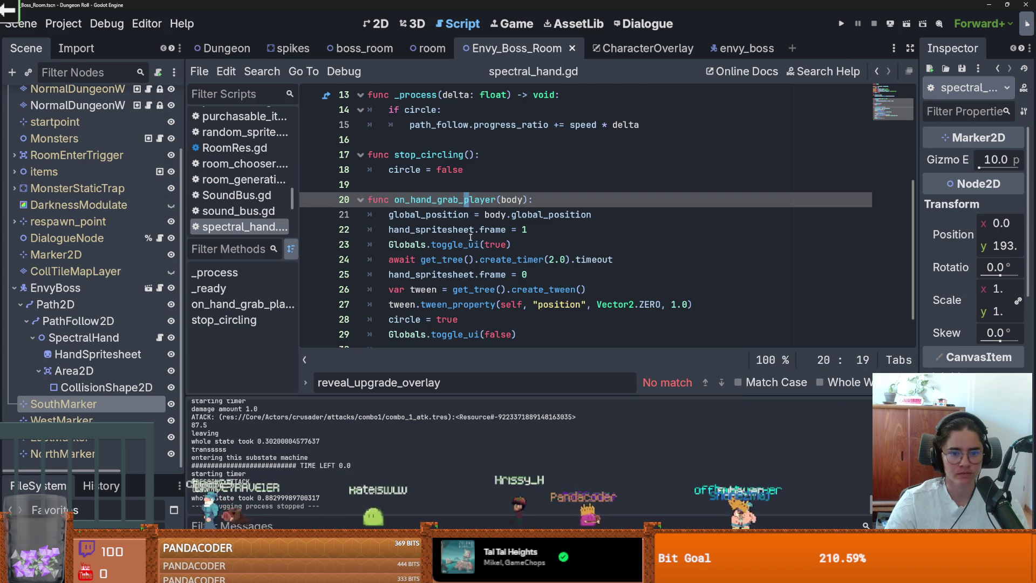
{"action": "scroll", "coordinate": [469, 232], "scroll_direction": "down", "scroll_amount": 1}
{"action": "left_click", "coordinate": [480, 218]}
{"action": "mouse_move", "coordinate": [484, 224]}
{"action": "key", "text": "Right"}
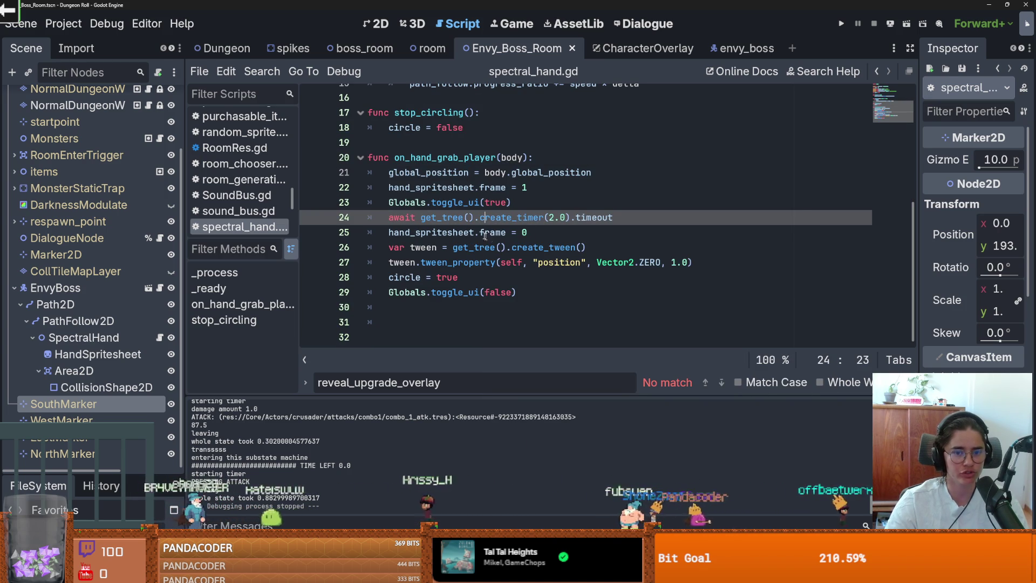
{"action": "scroll", "coordinate": [489, 237], "scroll_direction": "up", "scroll_amount": 2}
- Review the stop_circling function, save, and place the caret after _ready
{"action": "left_click", "coordinate": [416, 204]}
{"action": "double_click", "coordinate": [416, 204]}
{"action": "scroll", "coordinate": [493, 266], "scroll_direction": "down", "scroll_amount": 2}
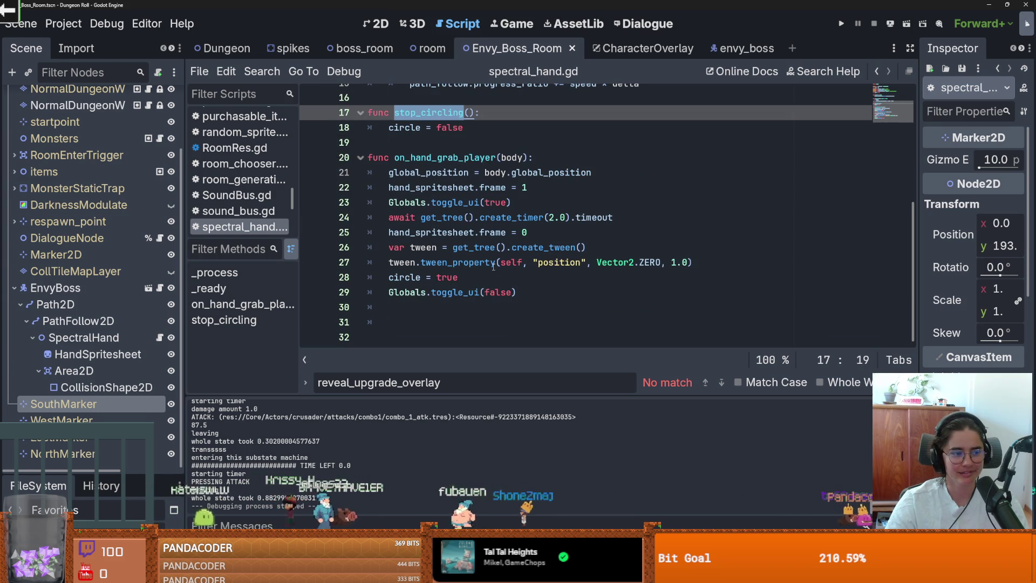
{"action": "scroll", "coordinate": [493, 266], "scroll_direction": "up", "scroll_amount": 1}
{"action": "key", "text": "ctrl+s"}
{"action": "left_click", "coordinate": [466, 190]}
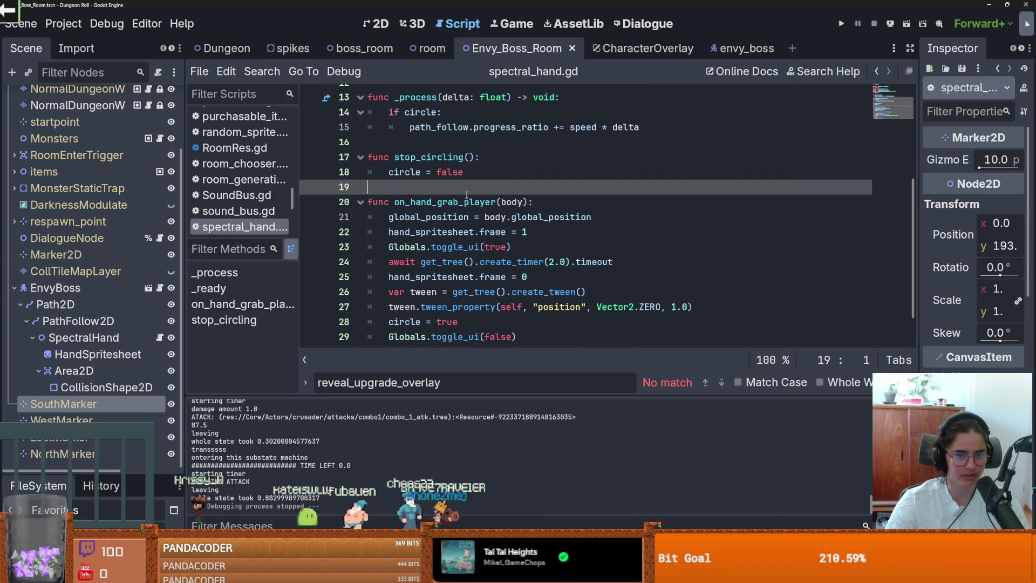
{"action": "scroll", "coordinate": [467, 195], "scroll_direction": "up", "scroll_amount": 3}
{"action": "left_click", "coordinate": [467, 217]}
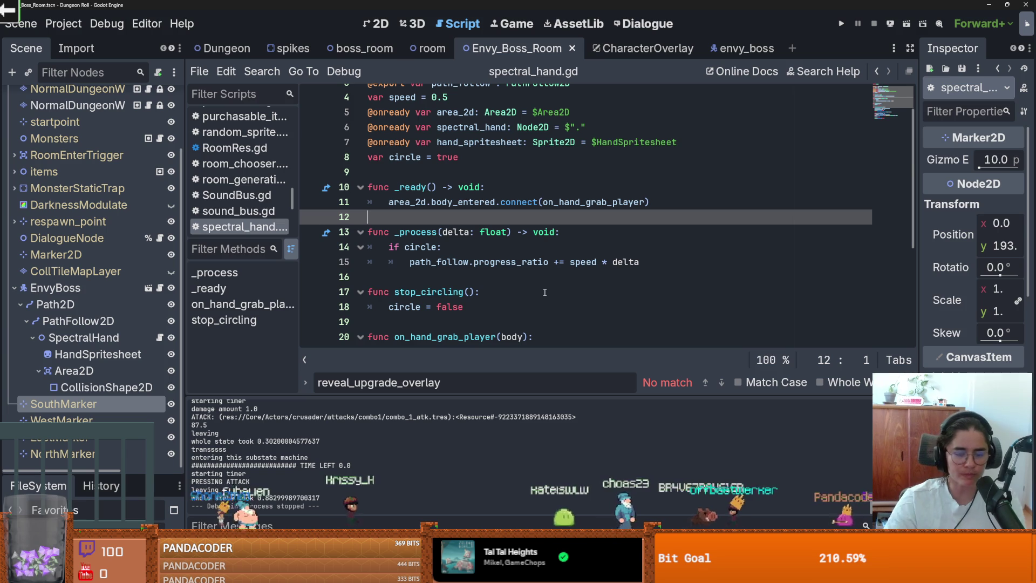
- Pick out the on_hand_grab_player name, then go to the end of the variable declarations
{"action": "scroll", "coordinate": [616, 212], "scroll_direction": "down", "scroll_amount": 2}
{"action": "scroll", "coordinate": [616, 212], "scroll_direction": "down", "scroll_amount": 2}
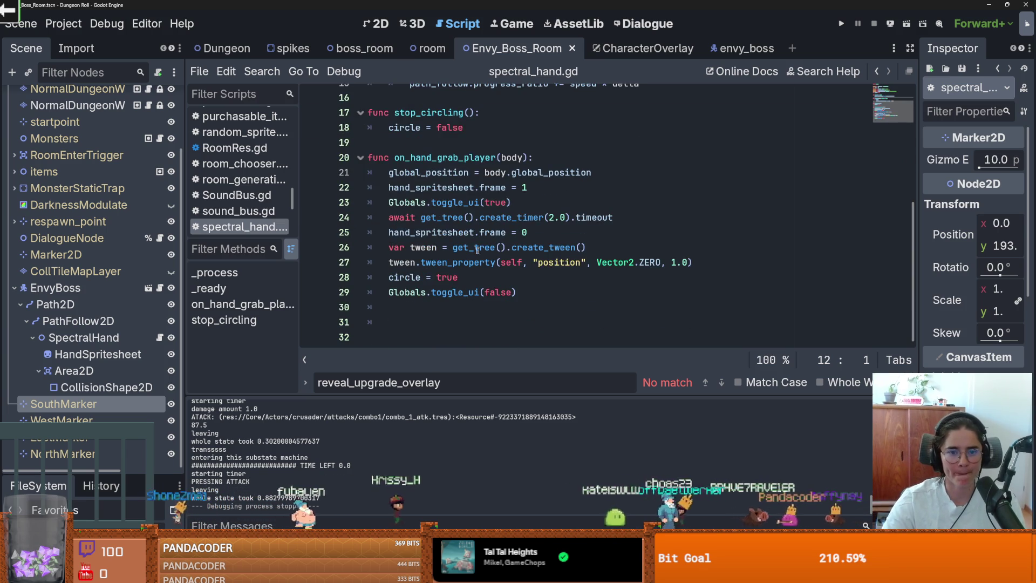
{"action": "double_click", "coordinate": [445, 157]}
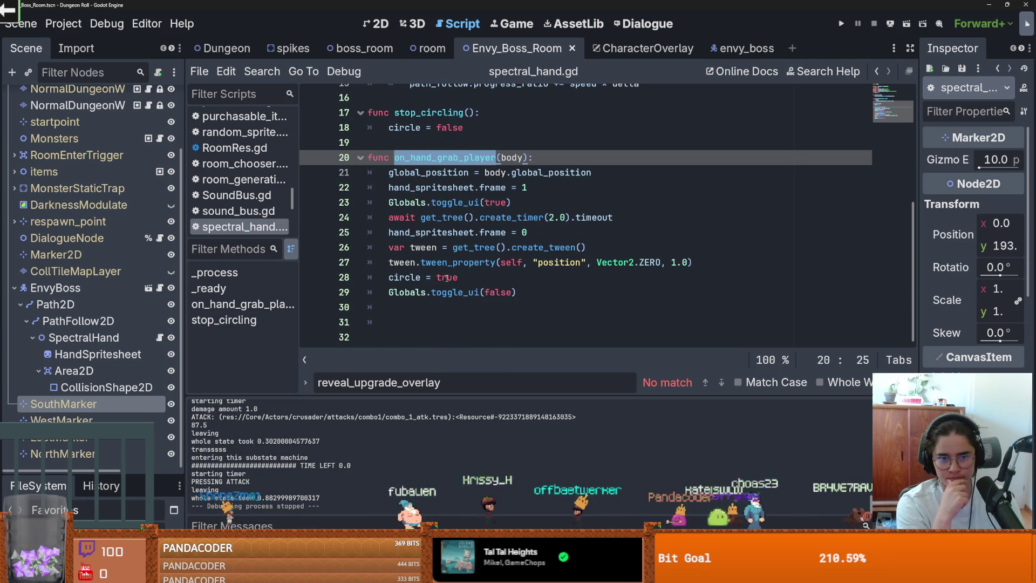
{"action": "scroll", "coordinate": [432, 256], "scroll_direction": "up", "scroll_amount": 4}
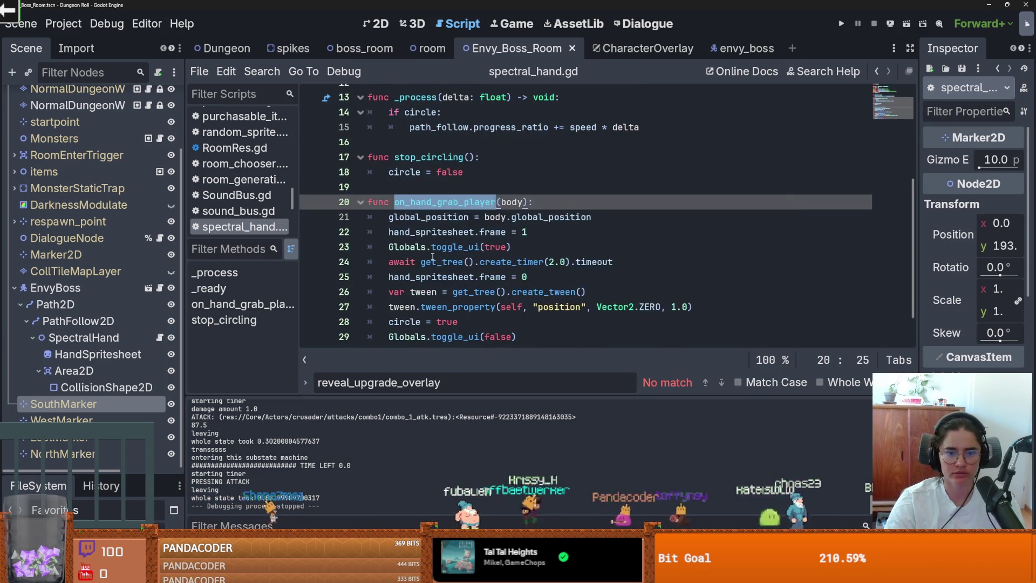
{"action": "left_click", "coordinate": [465, 157]}
{"action": "scroll", "coordinate": [486, 183], "scroll_direction": "down", "scroll_amount": 1}
- Declare the grabbing variable as false below the circle variable
{"action": "scroll", "coordinate": [485, 183], "scroll_direction": "up", "scroll_amount": 1}
{"action": "key", "text": "Return"}
{"action": "type", "text": "var grabbing ="}
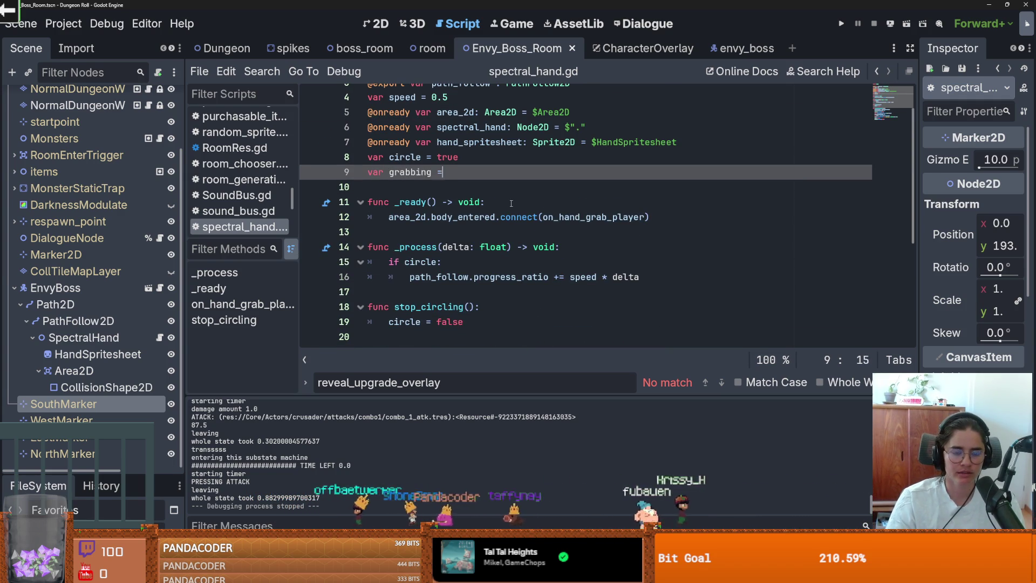
{"action": "type", "text": "false"}
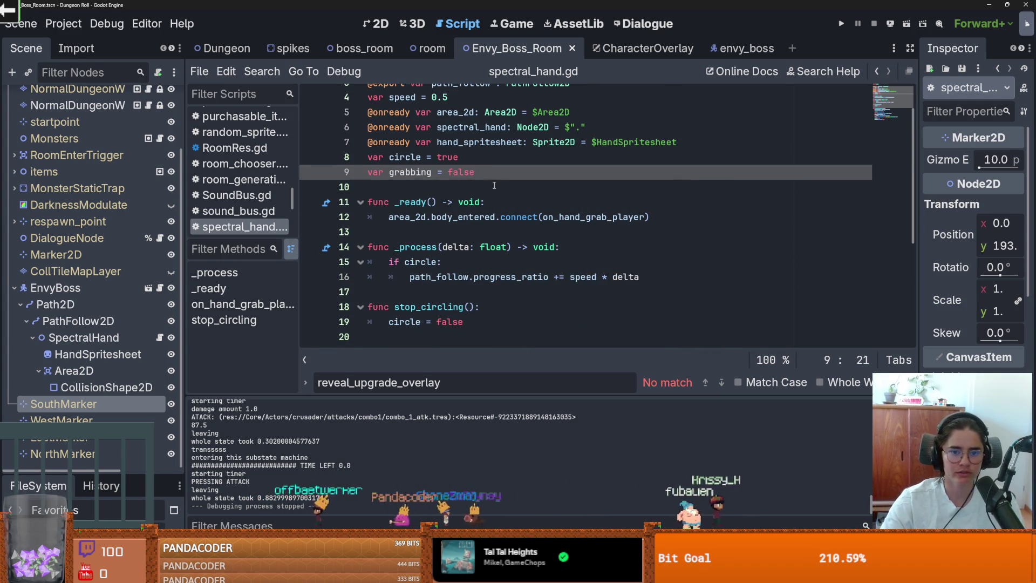
{"action": "scroll", "coordinate": [451, 239], "scroll_direction": "down", "scroll_amount": 3}
- Insert grabbing = true at the start of on_hand_grab_player and copy that statement
{"action": "left_click", "coordinate": [539, 217]}
{"action": "key", "text": "Return"}
{"action": "type", "text": "grabbing = false"}
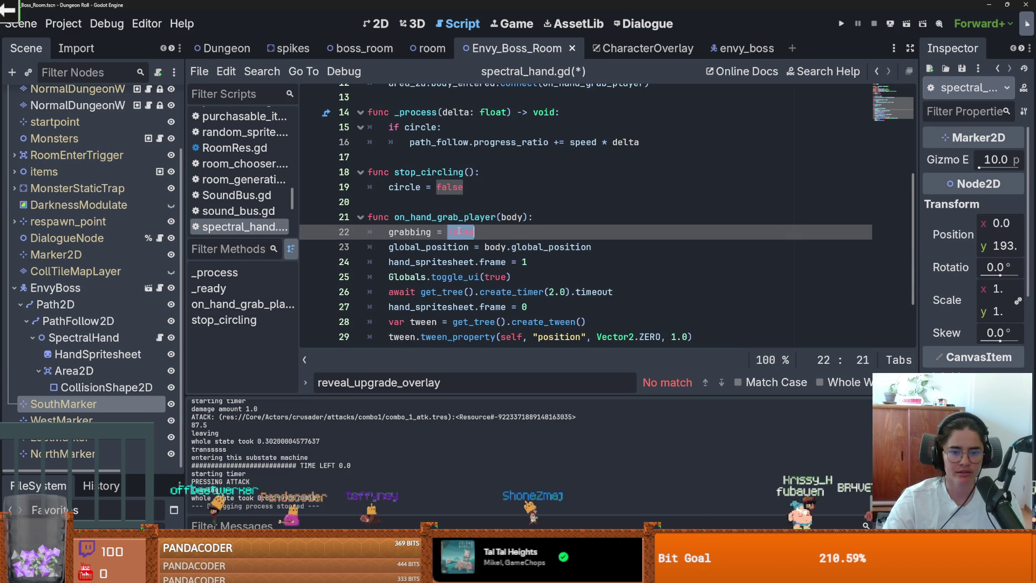
{"action": "type", "text": "tru"}
{"action": "left_click_drag", "start_coordinate": [476, 233], "coordinate": [387, 233]}
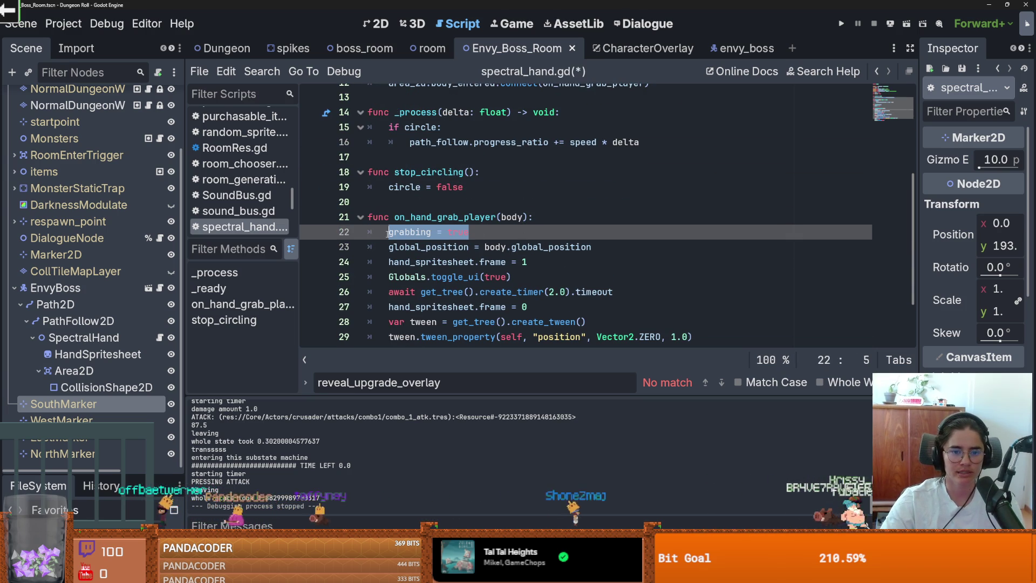
{"action": "key", "text": "ctrl+c"}
- Add grabbing = false after toggle_ui(false) at the handler's end, save, and switch to envy_boss
{"action": "scroll", "coordinate": [455, 237], "scroll_direction": "down", "scroll_amount": 2}
{"action": "left_click", "coordinate": [606, 300]}
{"action": "key", "text": "Return"}
{"action": "key", "text": "ctrl+v"}
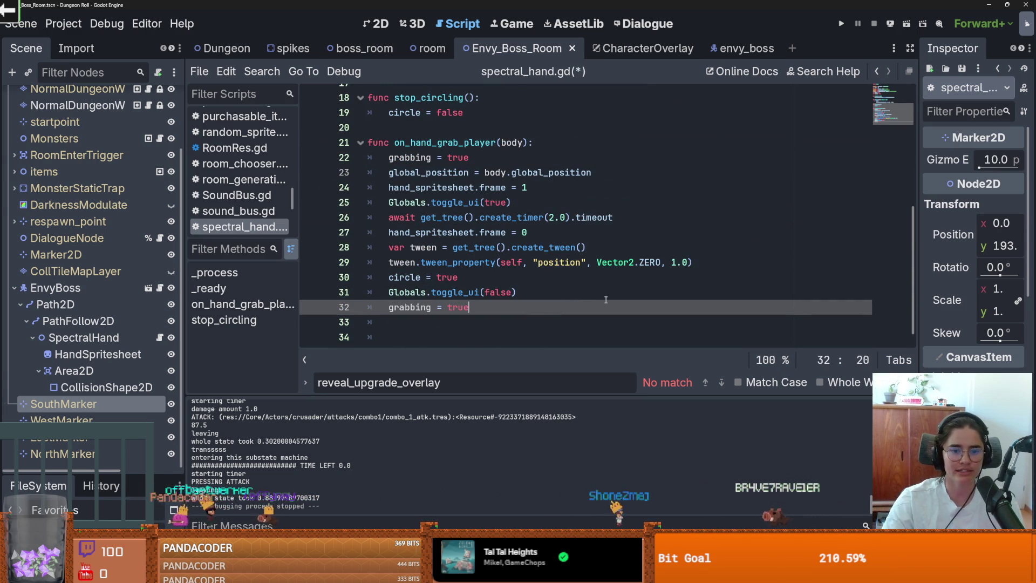
{"action": "key", "text": "BackSpace"}
{"action": "key", "text": "BackSpace"}
{"action": "key", "text": "BackSpace"}
{"action": "type", "text": "fals"}
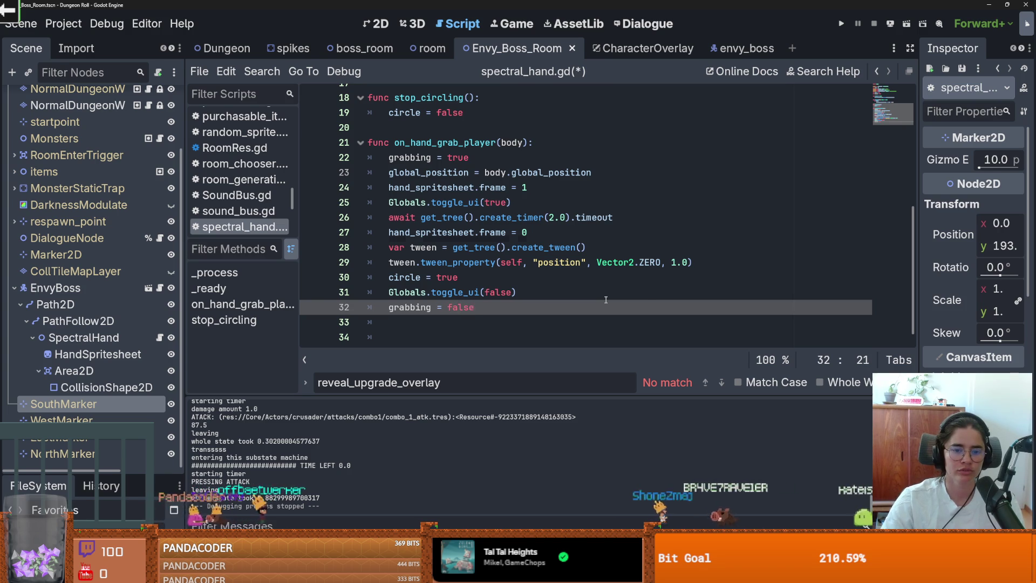
{"action": "key", "text": "ctrl+s"}
{"action": "left_click", "coordinate": [740, 48]}
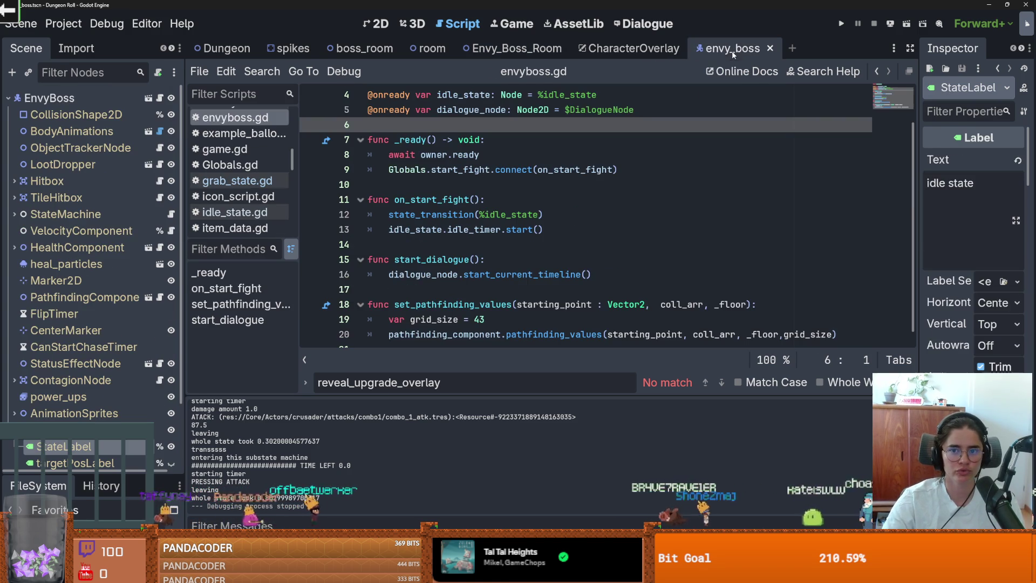
- Open grab_state.gd and add an 'if !spectral_hand.grabbing:' block after the hand tween
{"action": "left_click", "coordinate": [15, 215]}
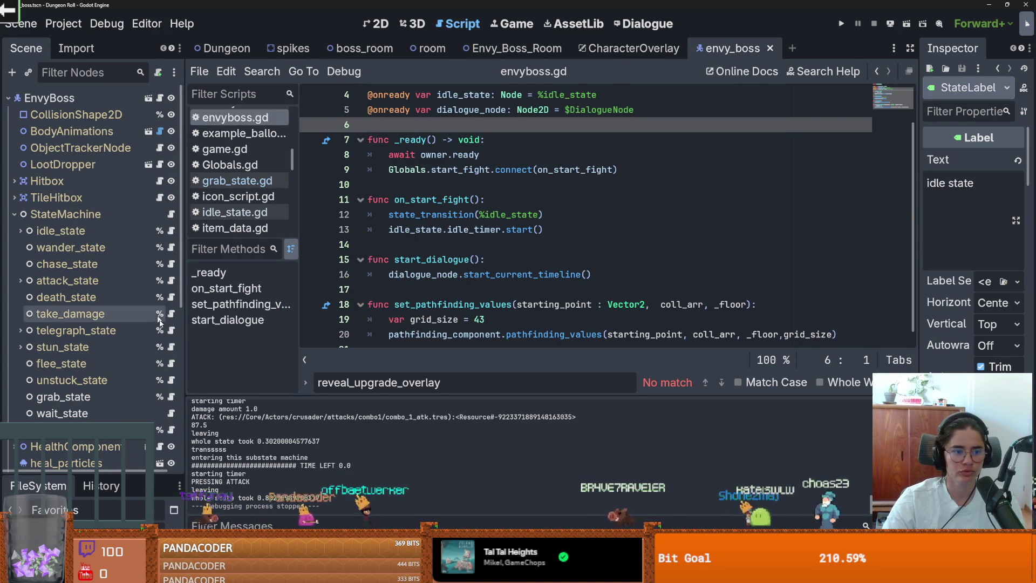
{"action": "left_click", "coordinate": [171, 396]}
{"action": "left_click", "coordinate": [456, 216]}
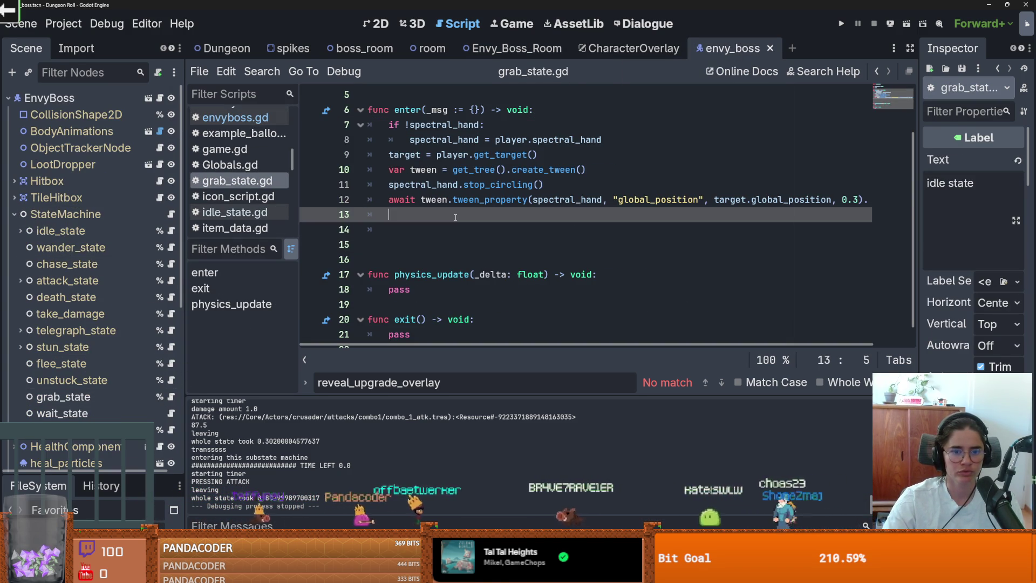
{"action": "type", "text": "if sp"}
{"action": "key", "text": "Return"}
{"action": "type", "text": ".grabbing:"}
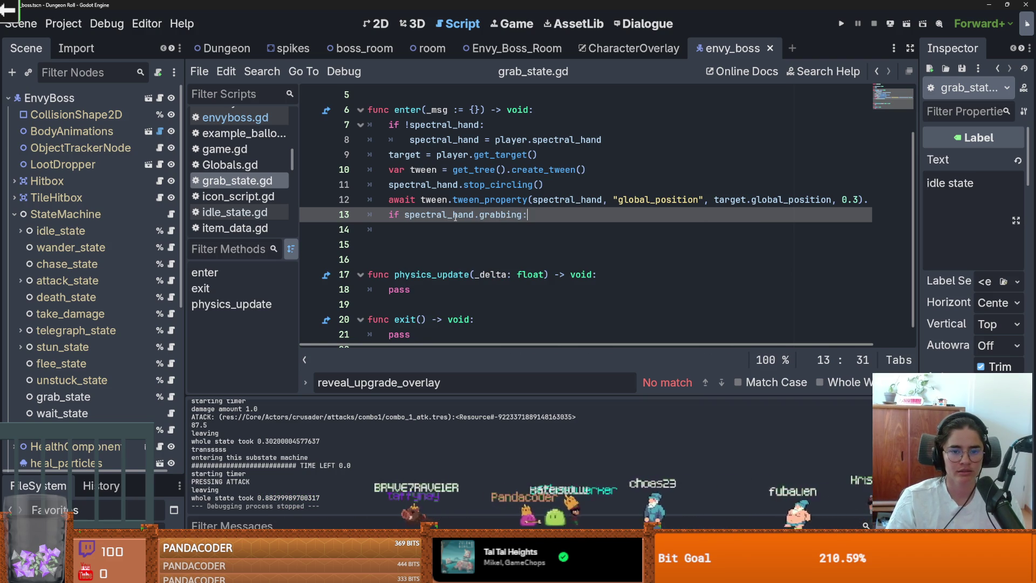
{"action": "left_click", "coordinate": [403, 215]}
{"action": "type", "text": "!"}
{"action": "key", "text": "Return"}
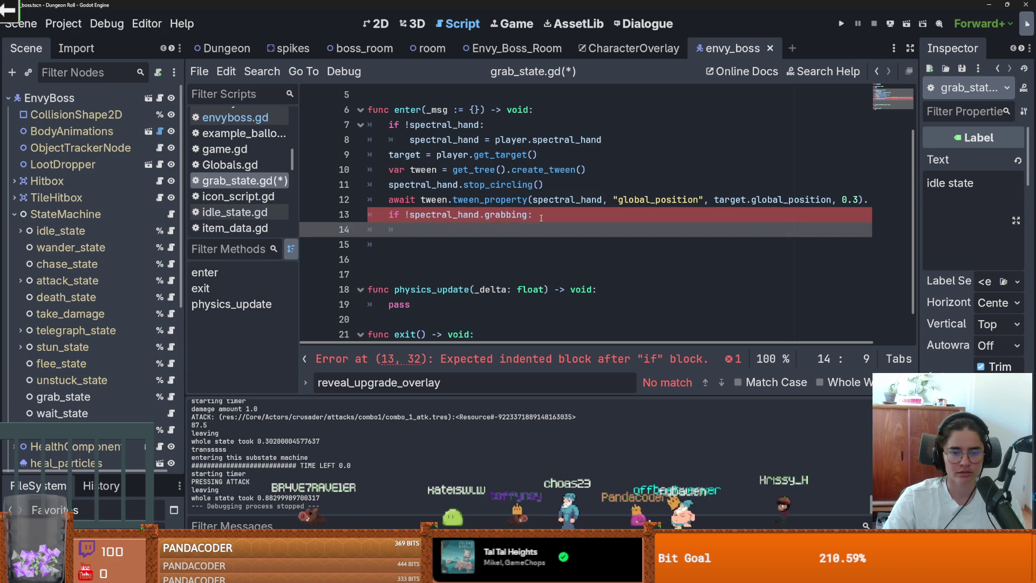
{"action": "left_click", "coordinate": [471, 263]}
{"action": "key", "text": "BackSpace"}
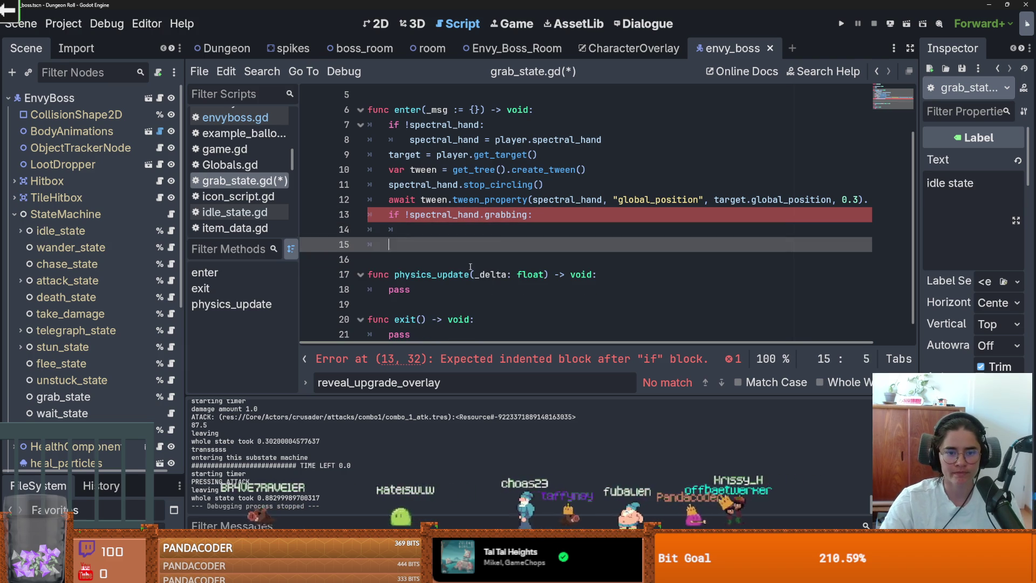
{"action": "key", "text": "BackSpace"}
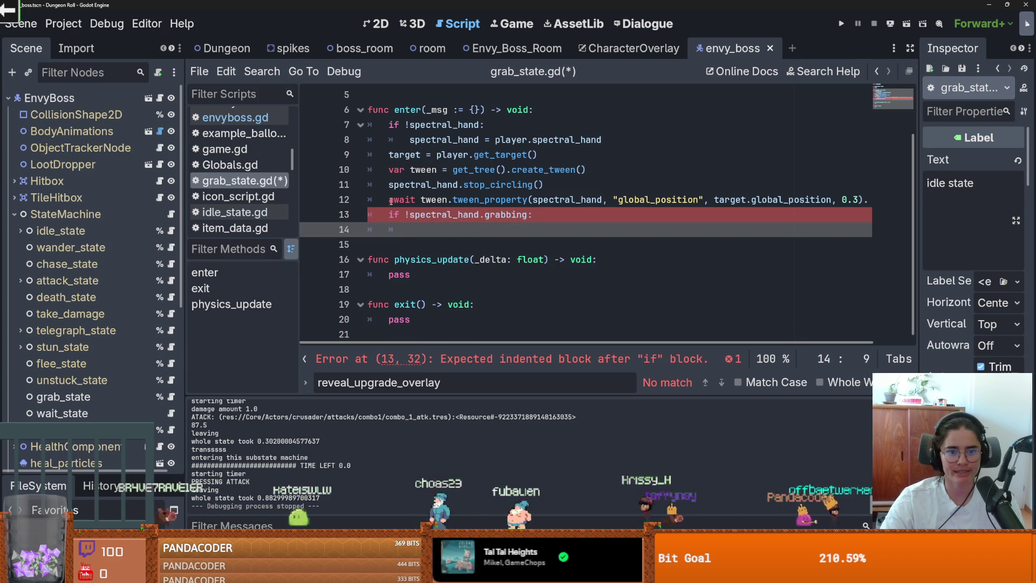
- Define an empty go_back_to_pos() function containing pass, and save
{"action": "left_click_drag", "start_coordinate": [586, 170], "coordinate": [387, 175]}
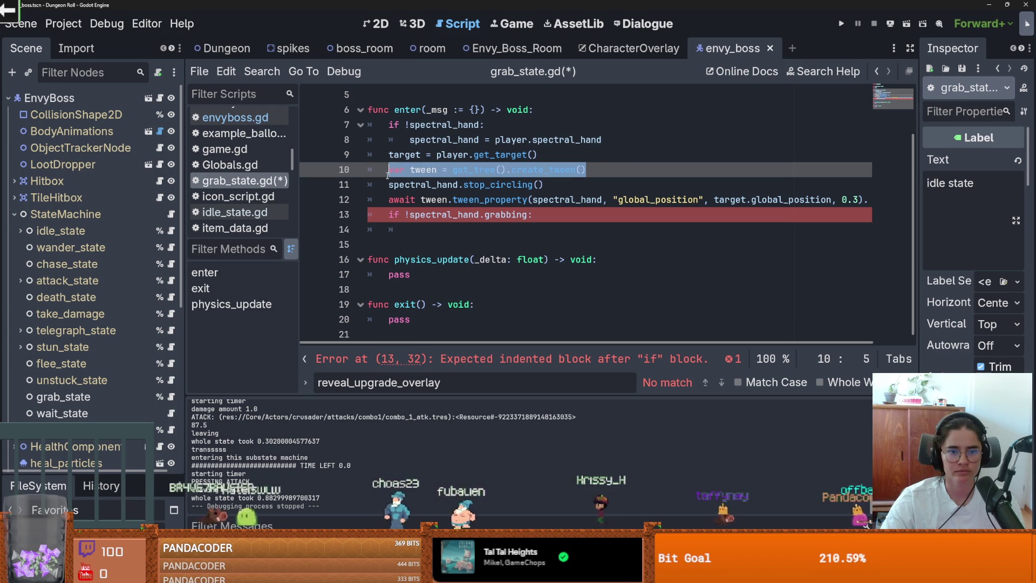
{"action": "left_click", "coordinate": [554, 228]}
{"action": "key", "text": "ctrl+v"}
{"action": "key", "text": "ctrl+z"}
{"action": "left_click", "coordinate": [402, 260]}
{"action": "key", "text": "Return"}
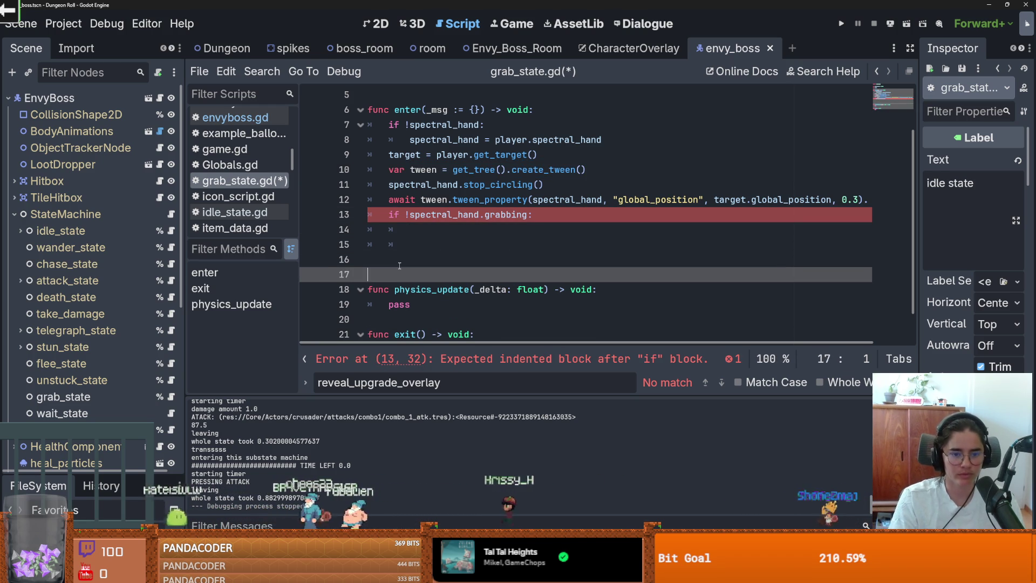
{"action": "left_click", "coordinate": [400, 265]}
{"action": "type", "text": "nc o"}
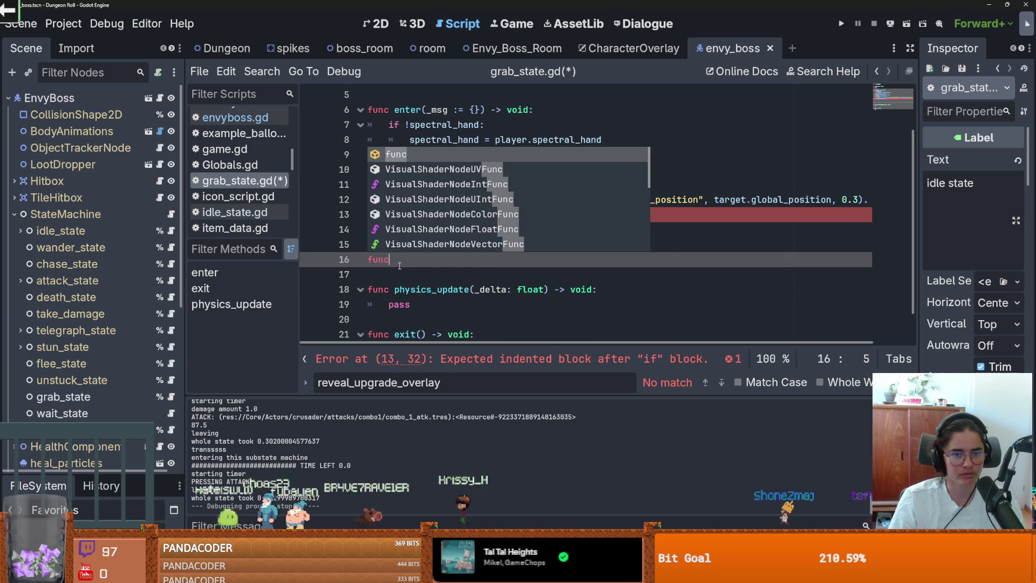
{"action": "key", "text": "BackSpace"}
{"action": "type", "text": "go_back_t"}
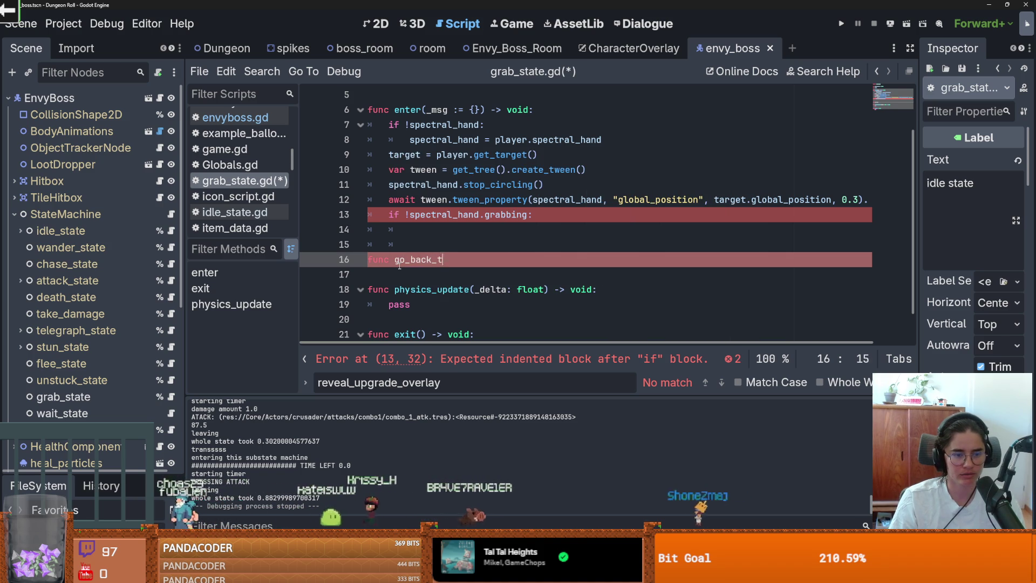
{"action": "type", "text": "o_pos():"}
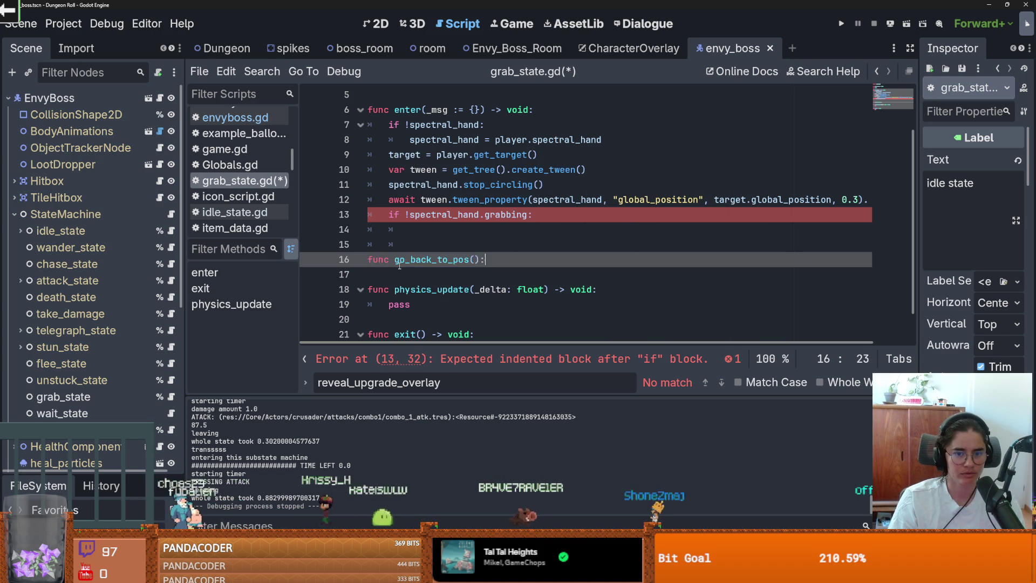
{"action": "key", "text": "Return"}
{"action": "type", "text": "pass"}
{"action": "key", "text": "ctrl+s"}
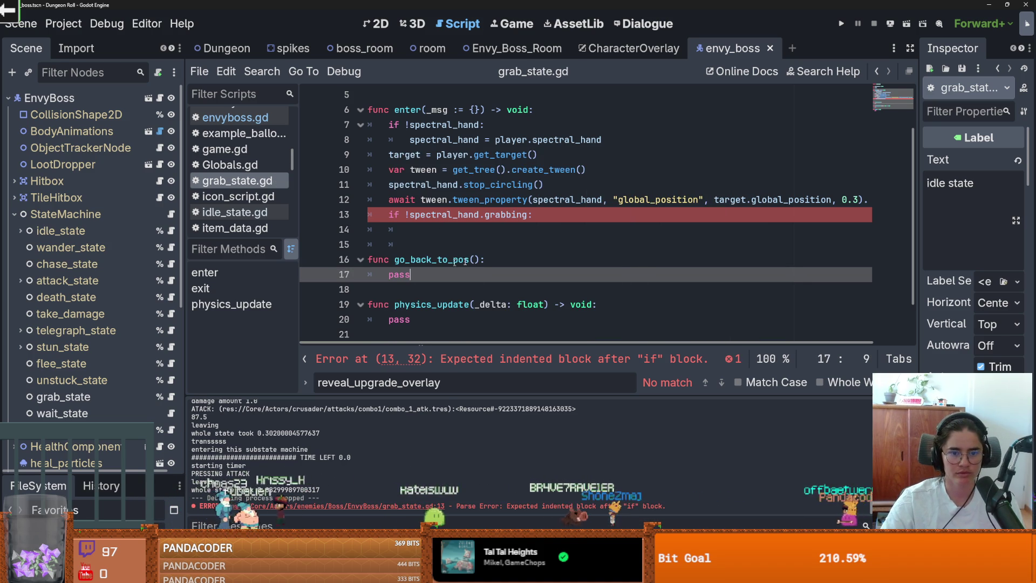
- Copy the three tween lines into go_back_to_pos, dropping the stop_circling line
{"action": "double_click", "coordinate": [477, 259]}
{"action": "left_click", "coordinate": [454, 235]}
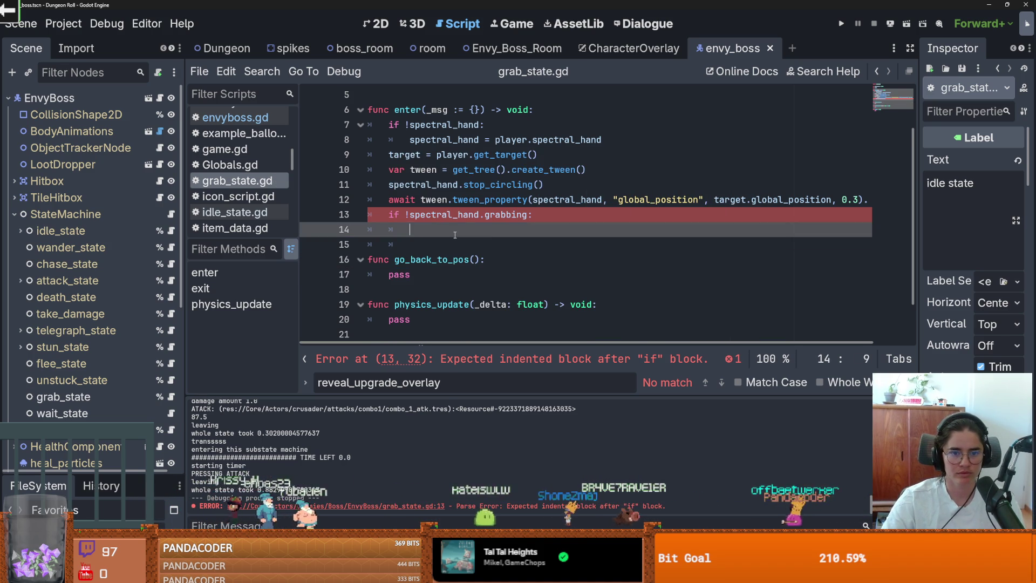
{"action": "type", "text": "go_back_to_pos()"}
{"action": "left_click_drag", "start_coordinate": [368, 169], "coordinate": [894, 200]}
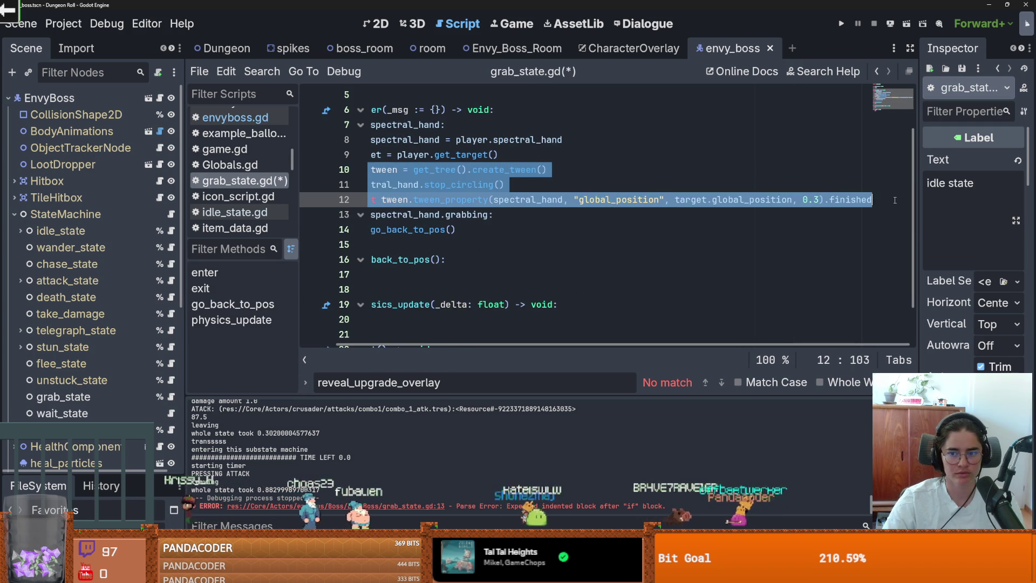
{"action": "key", "text": "ctrl+c"}
{"action": "double_click", "coordinate": [400, 229]}
{"action": "key", "text": "ctrl+v"}
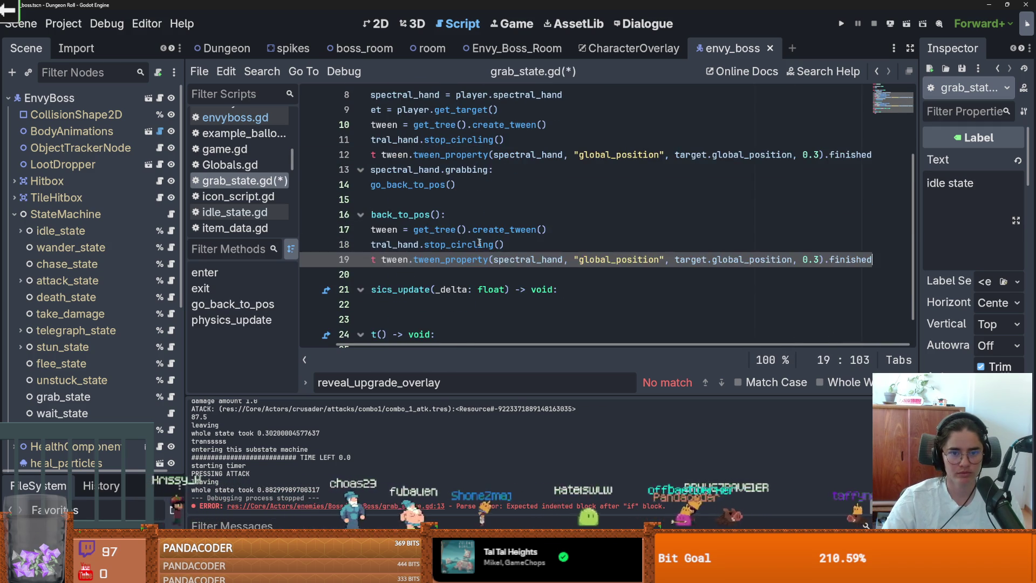
{"action": "triple_click", "coordinate": [528, 244]}
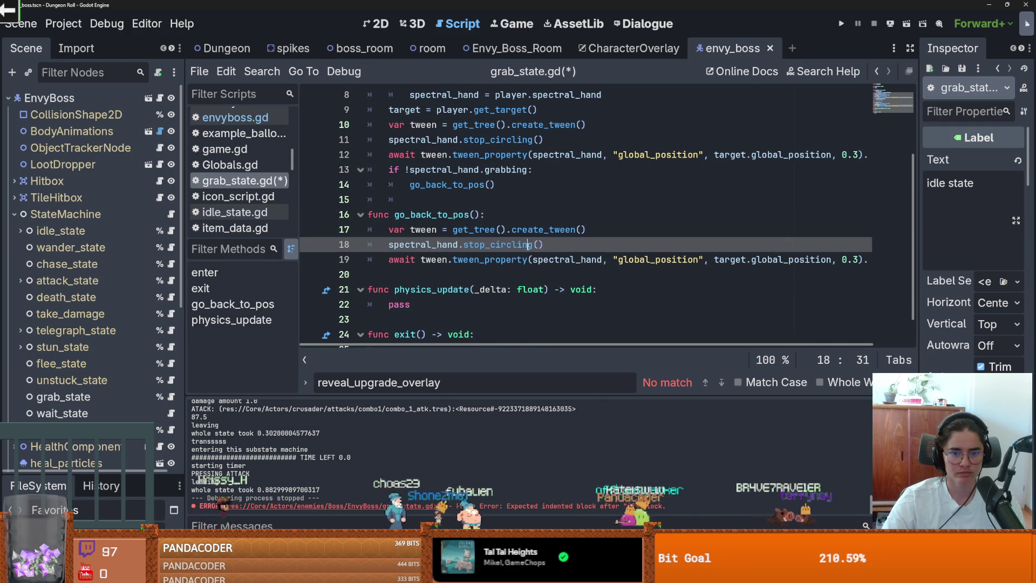
{"action": "key", "text": "BackSpace"}
{"action": "key", "text": "BackSpace"}
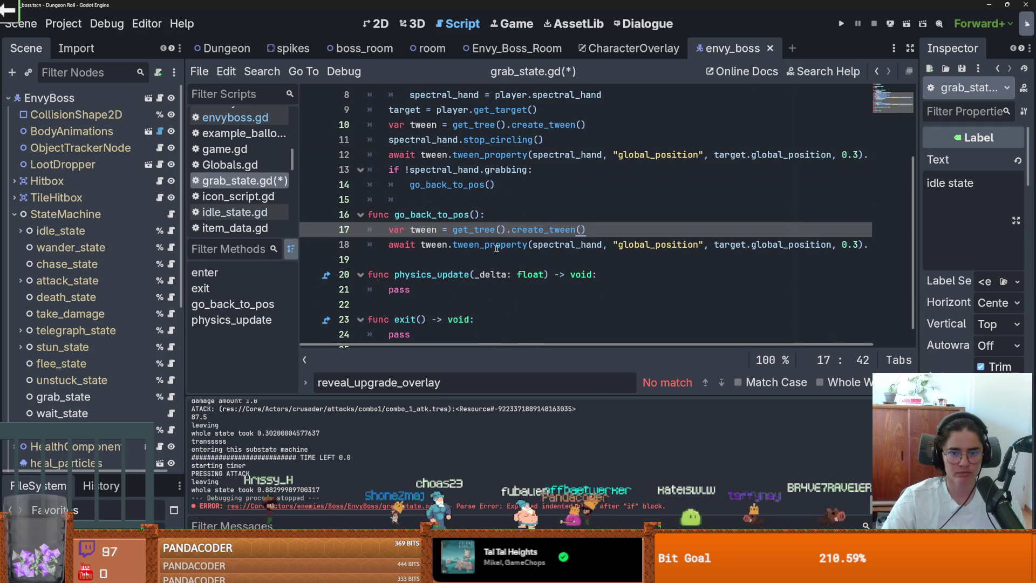
- Make the copied tween use global_position instead of target.global_position, then save
{"action": "left_click", "coordinate": [563, 247]}
{"action": "scroll", "coordinate": [620, 245], "scroll_direction": "right", "scroll_amount": 1}
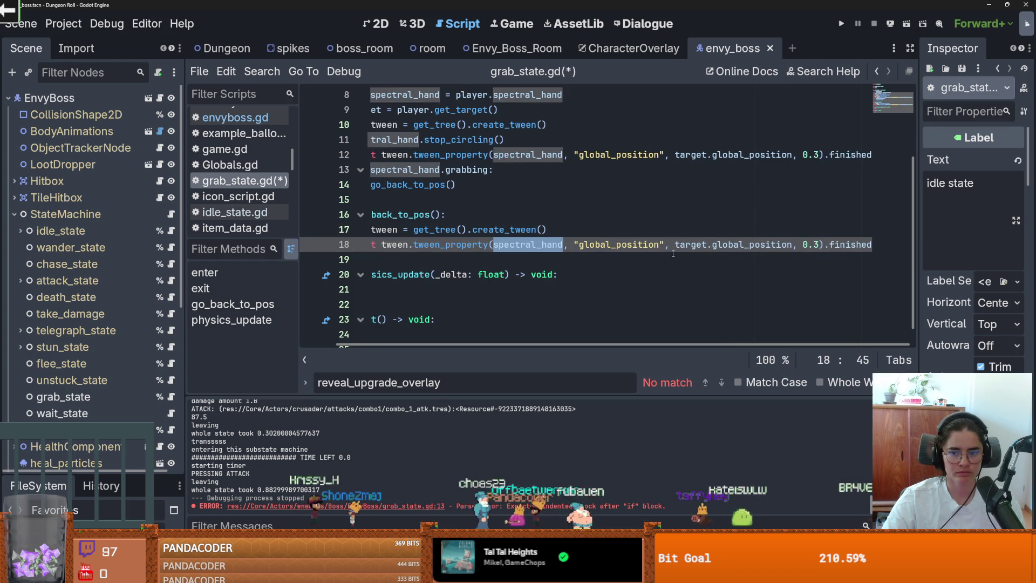
{"action": "double_click", "coordinate": [684, 244]}
{"action": "left_click", "coordinate": [708, 244]}
{"action": "left_click_drag", "start_coordinate": [688, 244], "coordinate": [674, 244]}
{"action": "key", "text": "BackSpace"}
{"action": "key", "text": "ctrl+s"}
{"action": "left_click", "coordinate": [510, 49]}
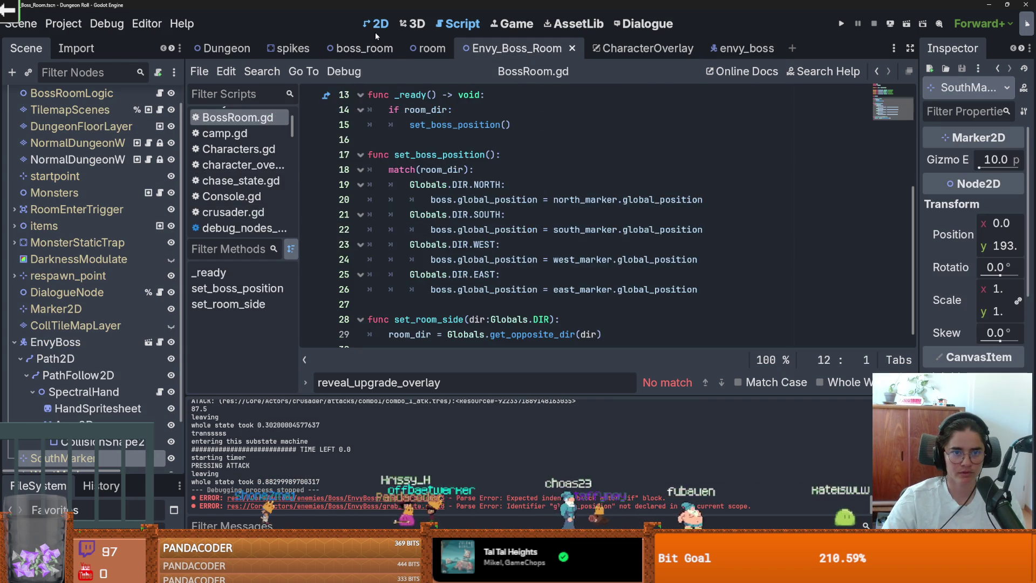
- In 2D view, select PathFollow2D, widen the Inspector, and move the room trigger's collision shape to (-4, 5)
{"action": "left_click", "coordinate": [376, 27]}
{"action": "scroll", "coordinate": [393, 204], "scroll_direction": "up", "scroll_amount": 5}
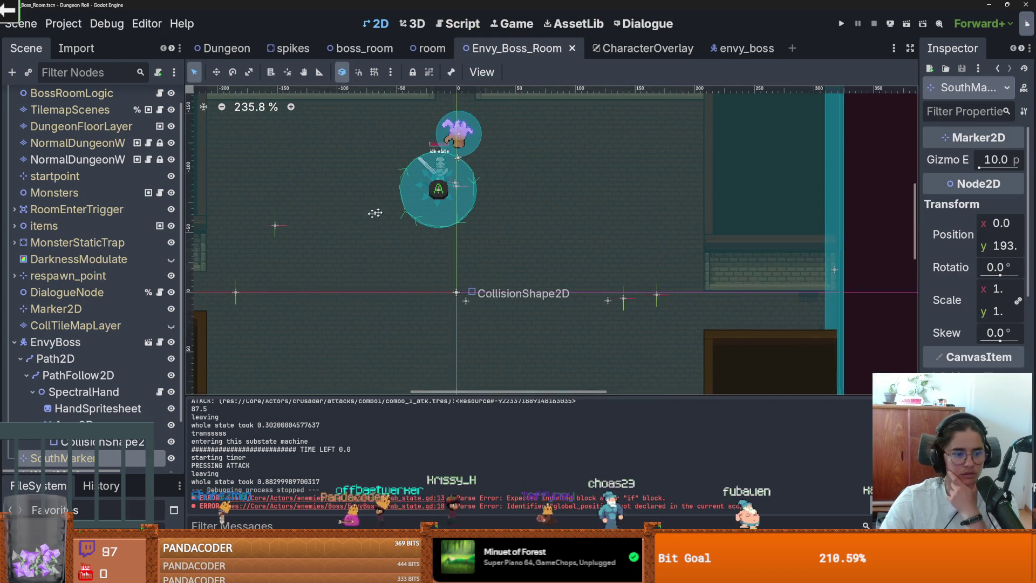
{"action": "left_click", "coordinate": [79, 375]}
{"action": "scroll", "coordinate": [447, 205], "scroll_direction": "up", "scroll_amount": 1}
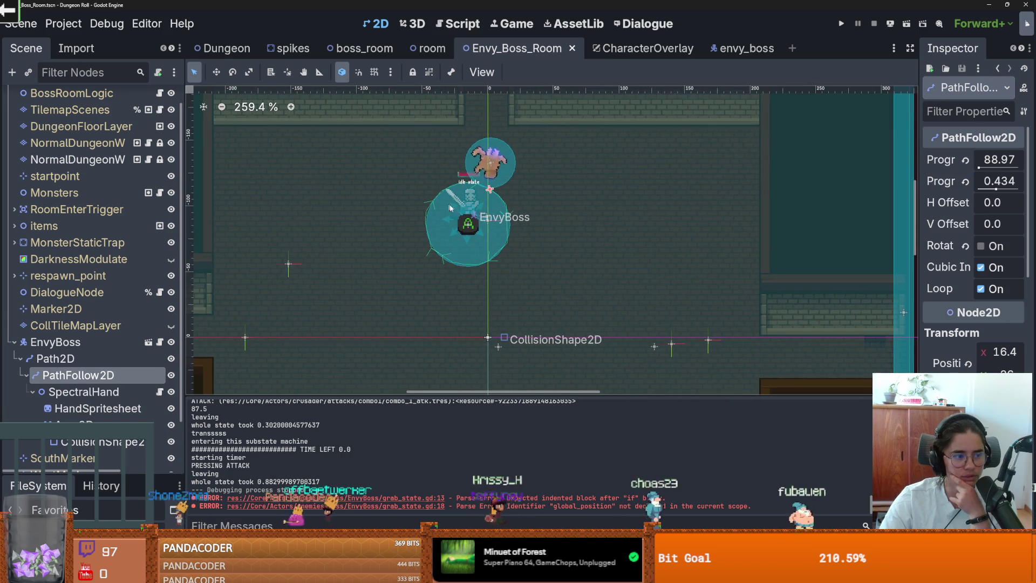
{"action": "scroll", "coordinate": [484, 224], "scroll_direction": "up", "scroll_amount": 3}
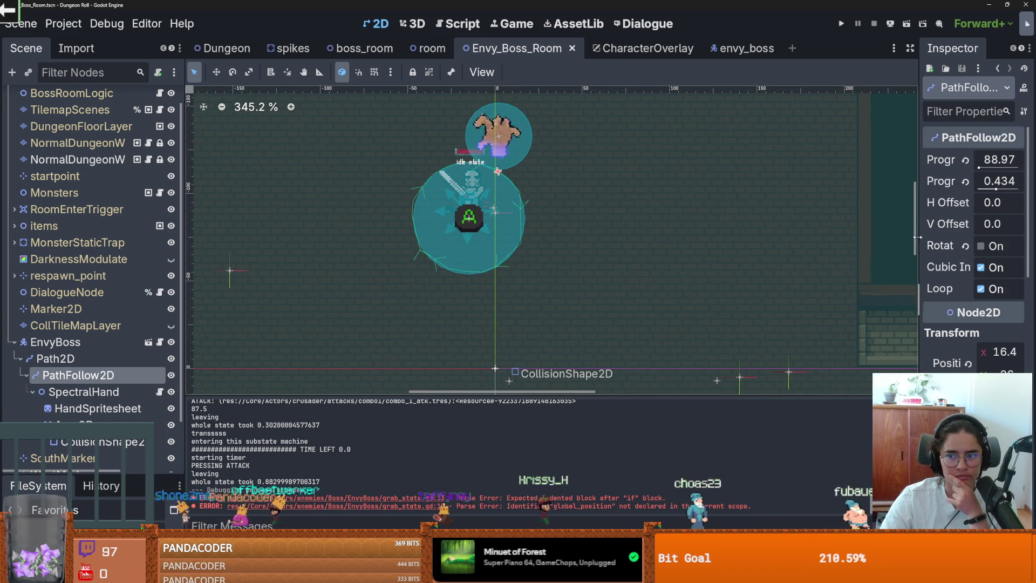
{"action": "left_click_drag", "start_coordinate": [915, 241], "coordinate": [866, 241]}
{"action": "left_click_drag", "start_coordinate": [514, 371], "coordinate": [494, 368]}
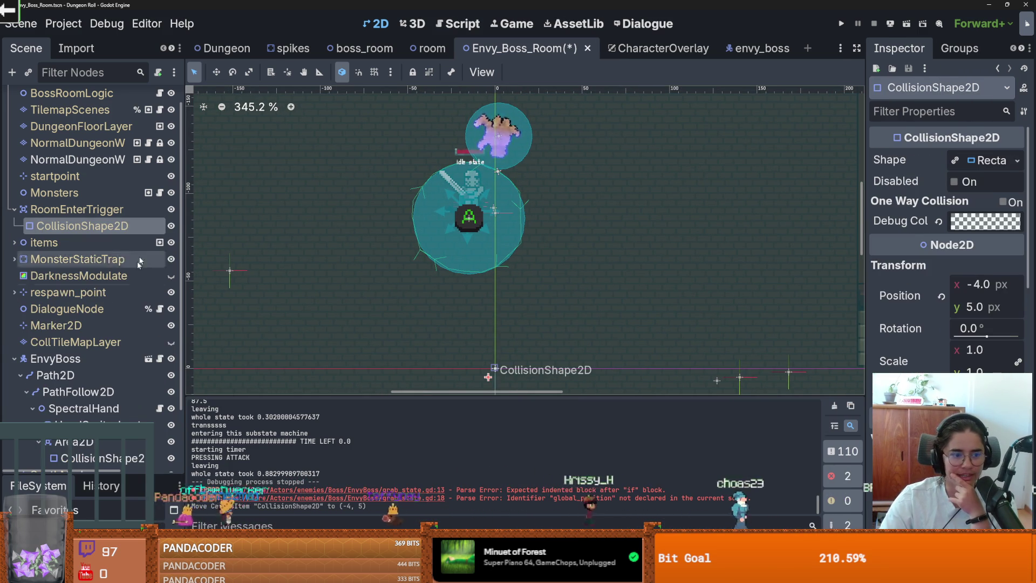
- Drag PathFollow2D's Progress Ratio to 1.0 (204.68 px) so the hand reaches the path's end
{"action": "left_click", "coordinate": [98, 376]}
{"action": "scroll", "coordinate": [429, 197], "scroll_direction": "up", "scroll_amount": 3}
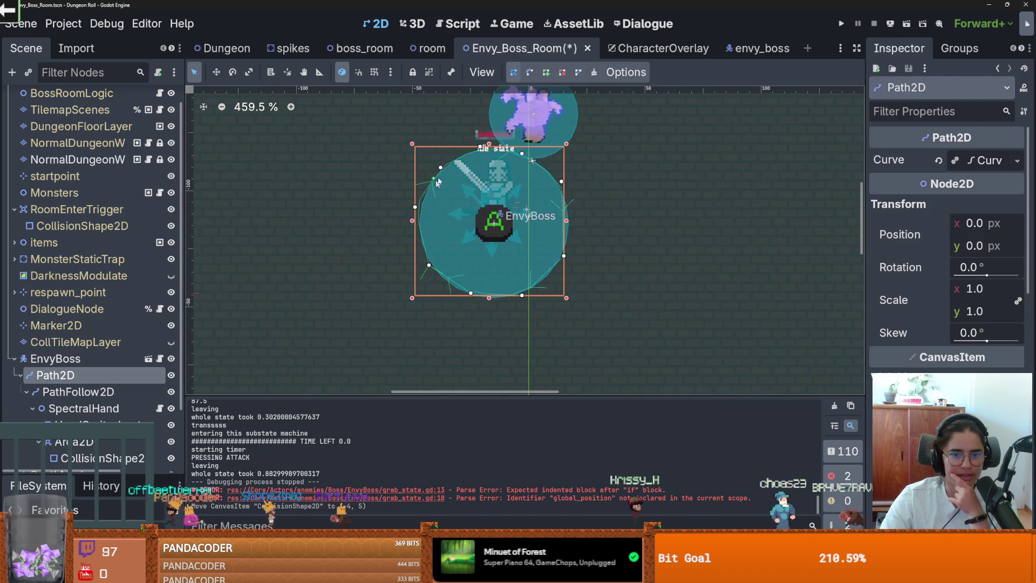
{"action": "scroll", "coordinate": [558, 244], "scroll_direction": "down", "scroll_amount": 4}
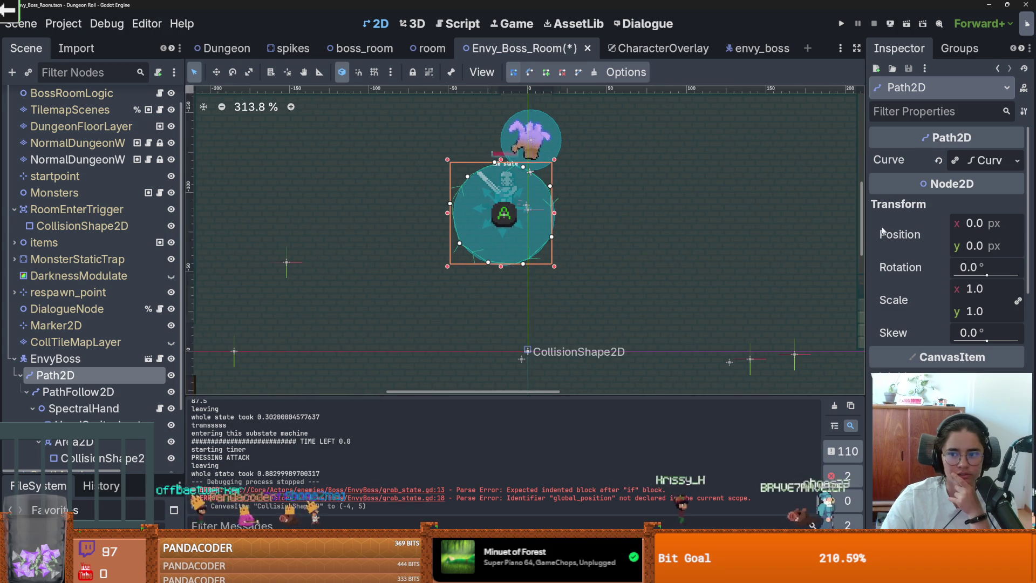
{"action": "left_click", "coordinate": [78, 392]}
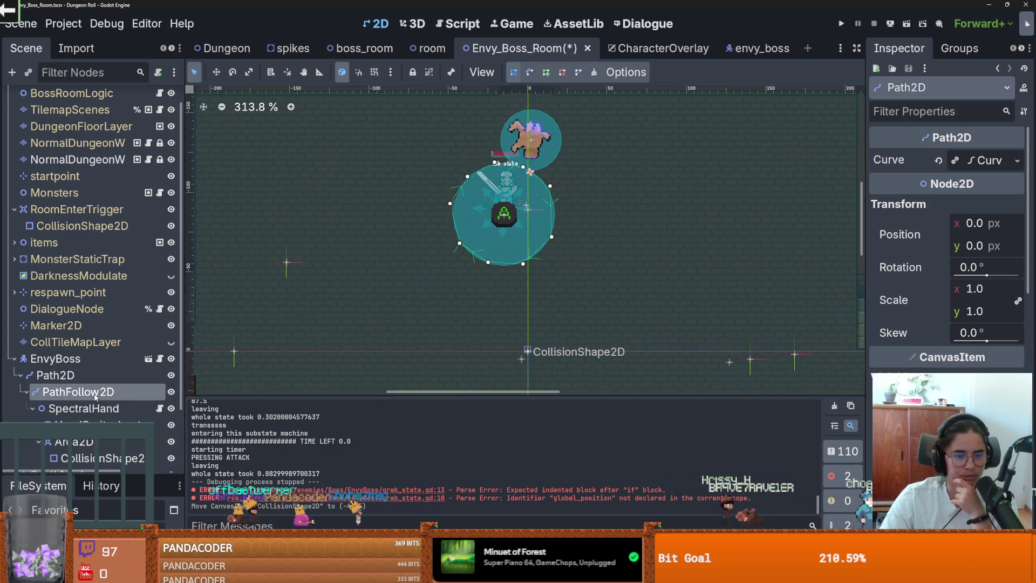
{"action": "mouse_move", "coordinate": [981, 189]}
{"action": "left_mouse_down"}
{"action": "mouse_move", "coordinate": [1018, 198]}
{"action": "mouse_move", "coordinate": [950, 190]}
{"action": "mouse_move", "coordinate": [1021, 197]}
{"action": "left_mouse_up"}
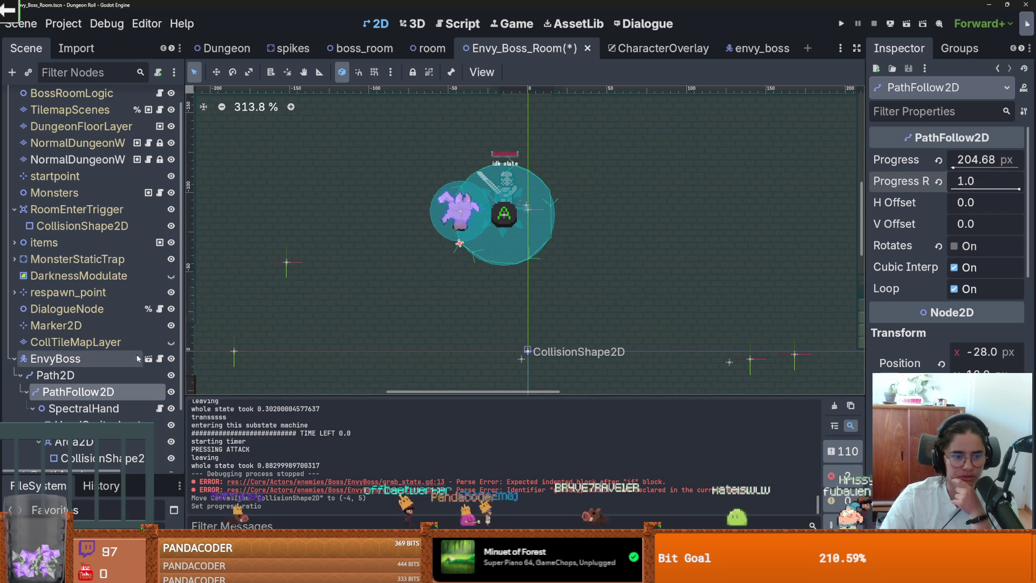
{"action": "scroll", "coordinate": [449, 256], "scroll_direction": "down", "scroll_amount": 4}
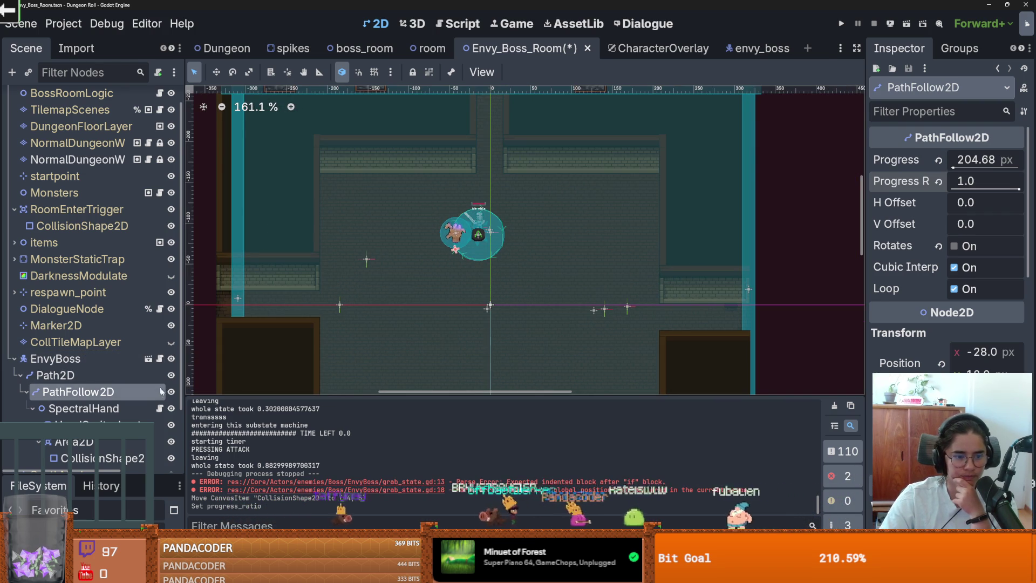
{"action": "left_click", "coordinate": [159, 408]}
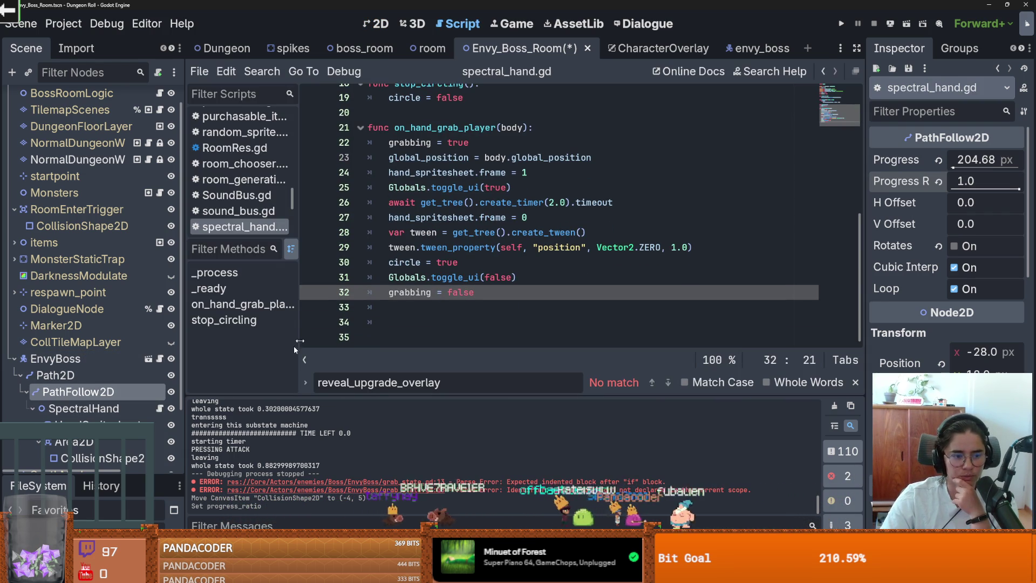
{"action": "left_click", "coordinate": [108, 409]}
{"action": "left_click", "coordinate": [110, 393]}
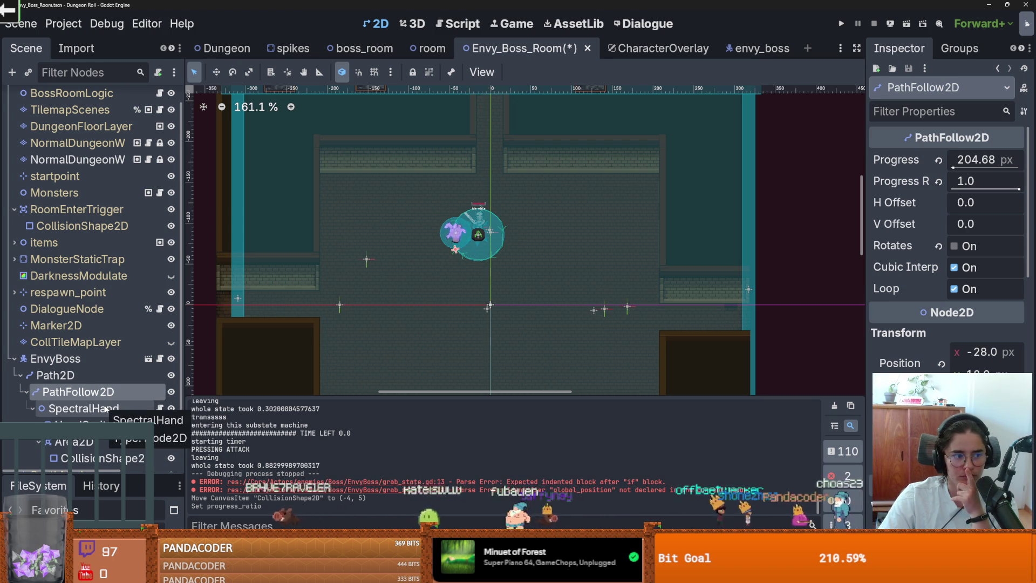
{"action": "left_click", "coordinate": [106, 408]}
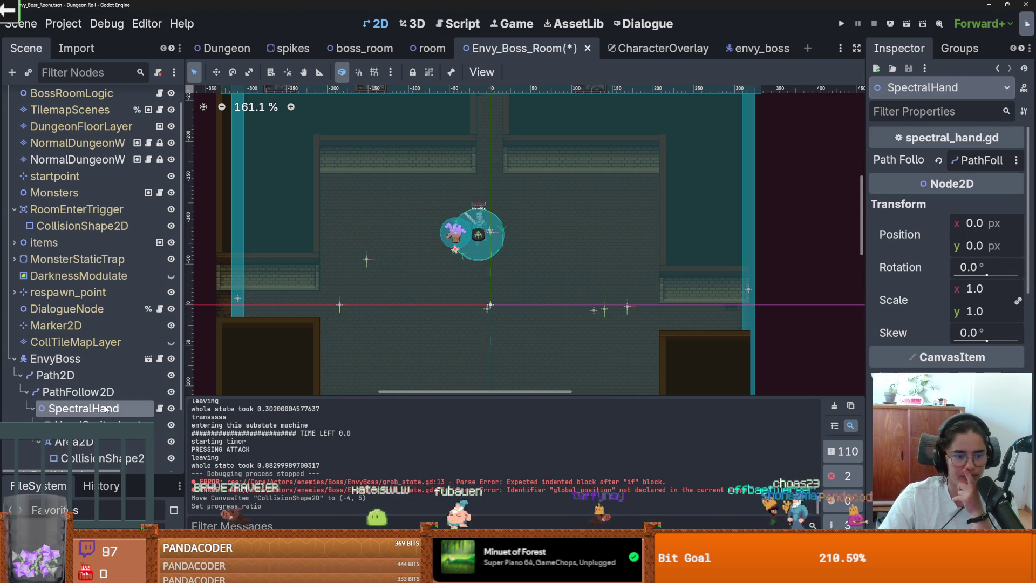
- Slide PathFollow2D's Progress Ratio back to 0.41 (83.92 px), then open spectral_hand.gd
{"action": "key", "text": "Up"}
{"action": "key", "text": "Up"}
{"action": "key", "text": "Down"}
{"action": "key", "text": "Down"}
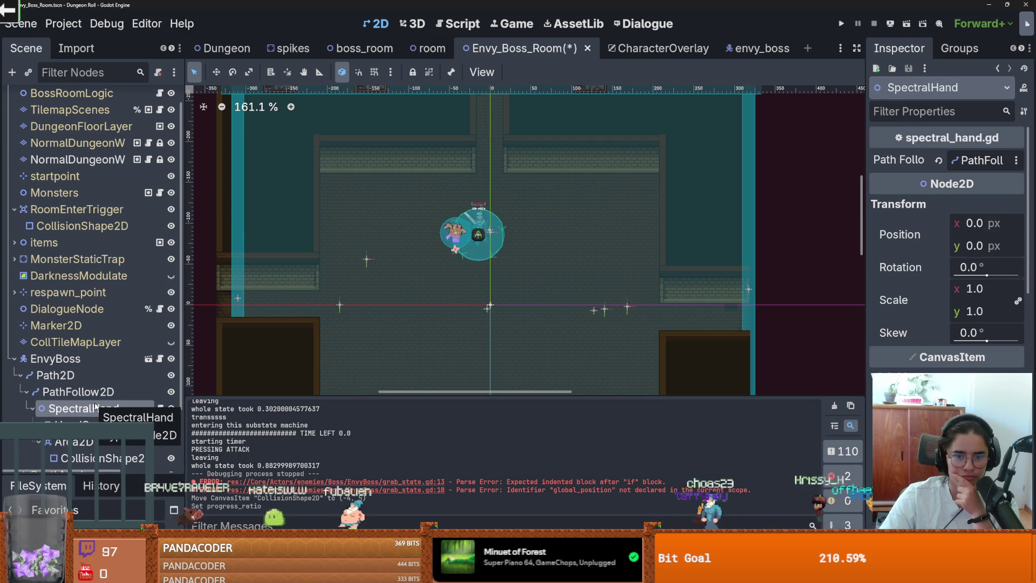
{"action": "scroll", "coordinate": [890, 323], "scroll_direction": "down", "scroll_amount": 2}
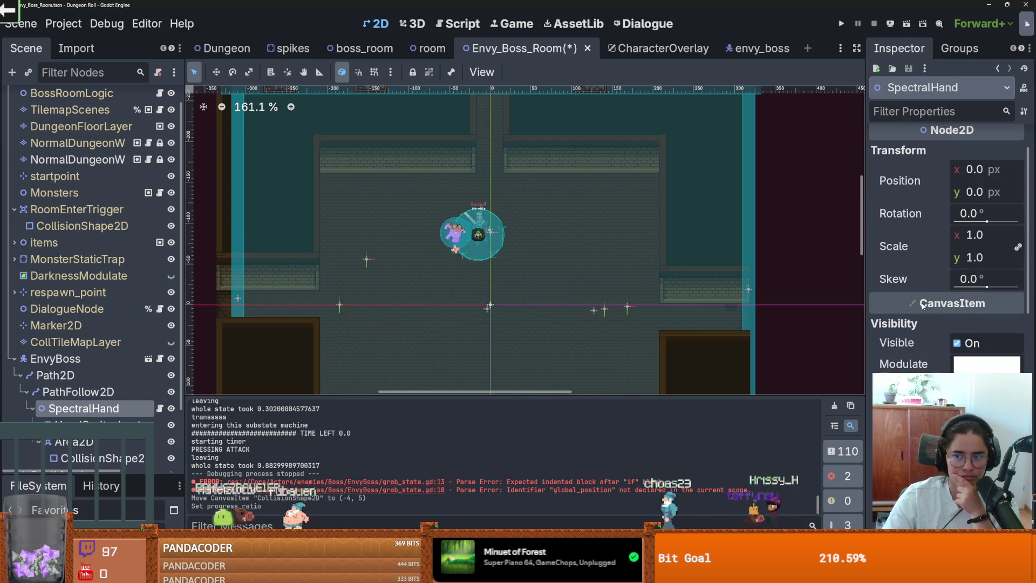
{"action": "left_click", "coordinate": [120, 397]}
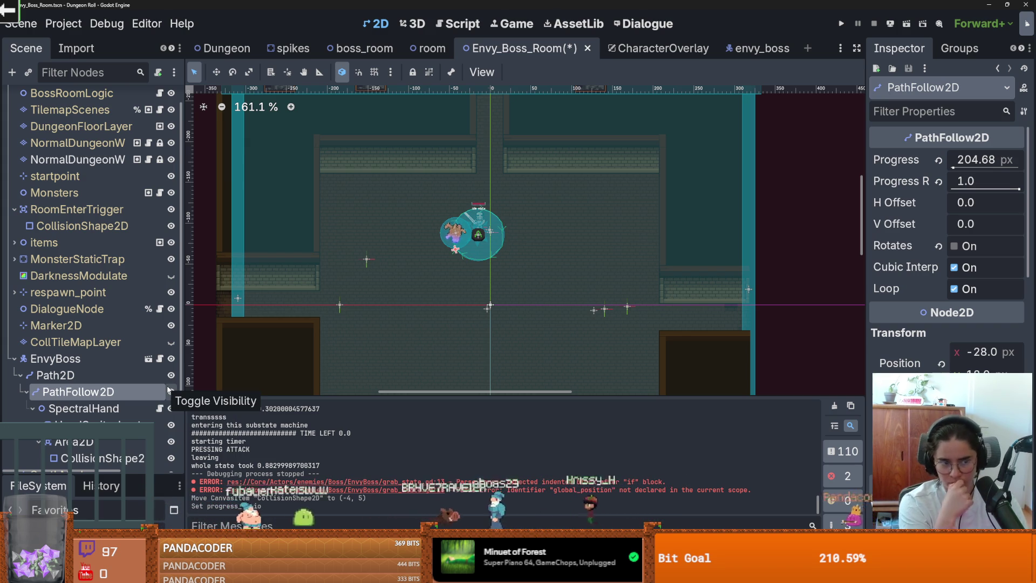
{"action": "mouse_move", "coordinate": [1010, 189]}
{"action": "left_mouse_down"}
{"action": "mouse_move", "coordinate": [967, 188]}
{"action": "mouse_move", "coordinate": [1011, 189]}
{"action": "mouse_move", "coordinate": [979, 188]}
{"action": "left_mouse_up"}
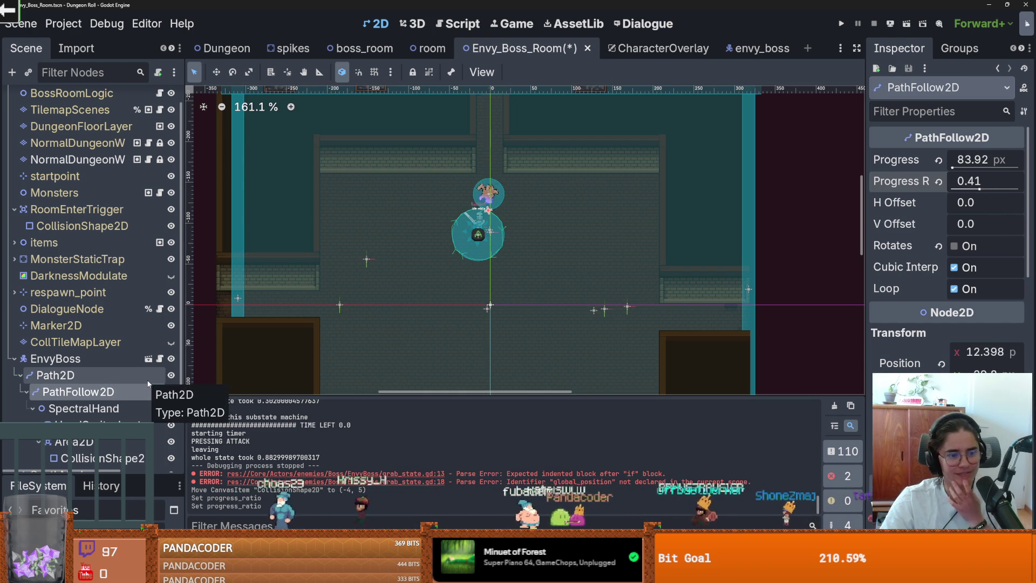
{"action": "left_click", "coordinate": [158, 408]}
{"action": "scroll", "coordinate": [528, 238], "scroll_direction": "up", "scroll_amount": 6}
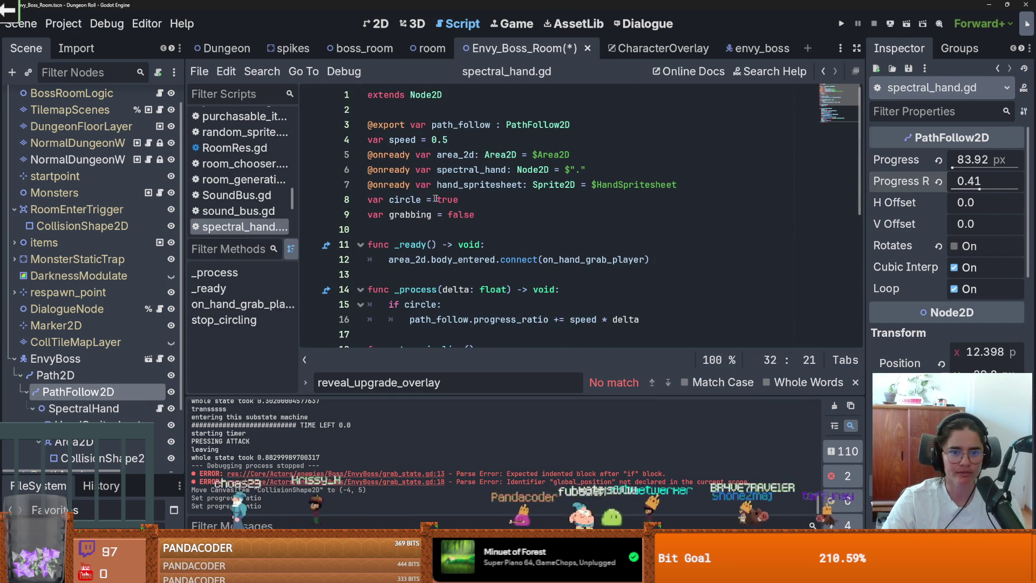
- Check where path_follow is used in spectral_hand.gd, then select Path2D and save the room scene
{"action": "left_click", "coordinate": [456, 140]}
{"action": "double_click", "coordinate": [472, 126]}
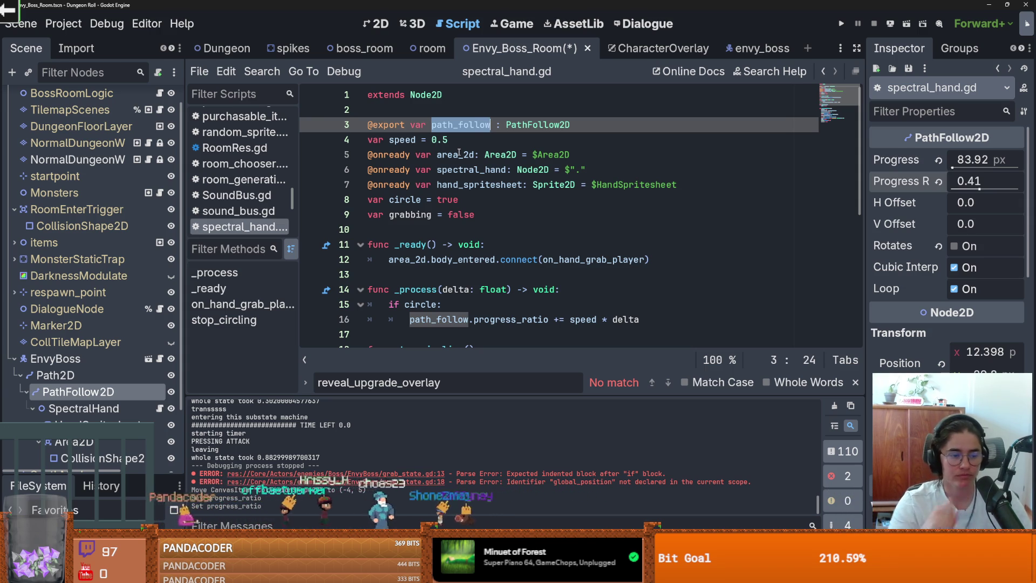
{"action": "left_click", "coordinate": [126, 370]}
{"action": "key", "text": "ctrl+s"}
- Switch to the envy_boss scene, save it, and open grab_state.gd
{"action": "left_click", "coordinate": [160, 358]}
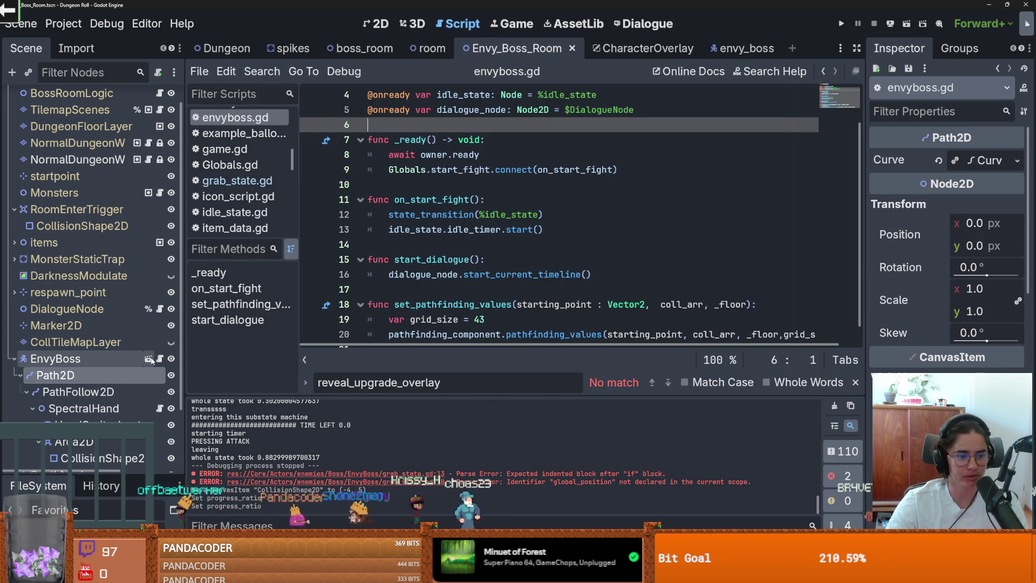
{"action": "left_click", "coordinate": [149, 358]}
{"action": "key", "text": "ctrl+s"}
{"action": "scroll", "coordinate": [151, 291], "scroll_direction": "up", "scroll_amount": 3}
{"action": "left_click", "coordinate": [171, 302]}
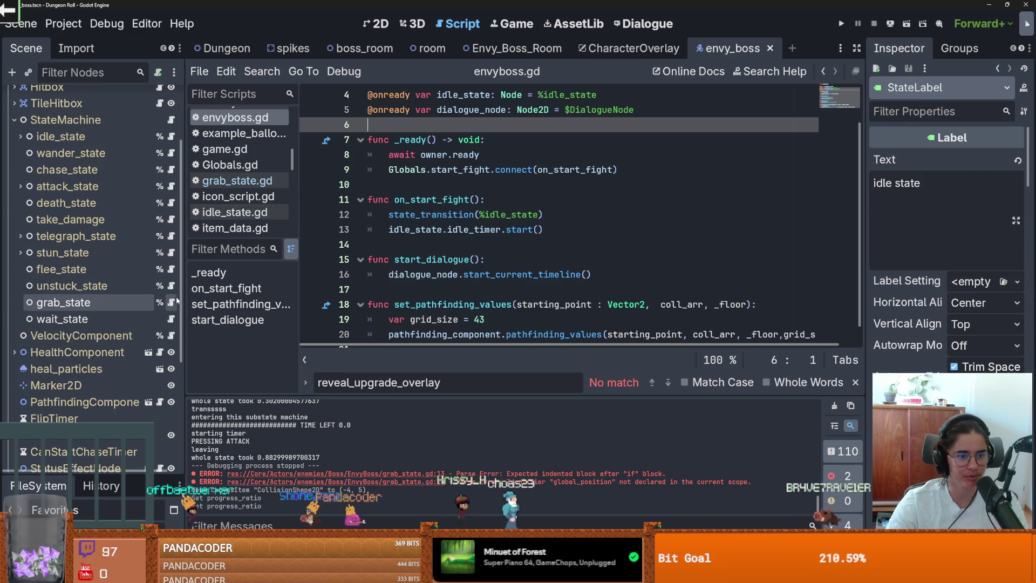
- Replace global_position on line 18 of go_back_to_pos with spectral_hand.path_follow
{"action": "left_click", "coordinate": [571, 229]}
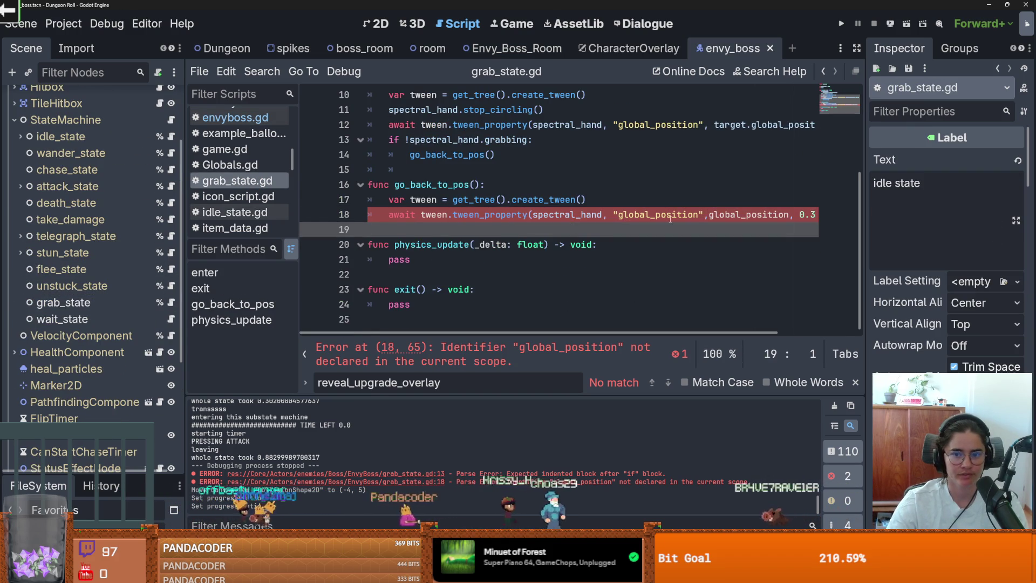
{"action": "scroll", "coordinate": [670, 219], "scroll_direction": "right", "scroll_amount": 2}
{"action": "scroll", "coordinate": [670, 219], "scroll_direction": "left", "scroll_amount": 2}
{"action": "double_click", "coordinate": [726, 215]}
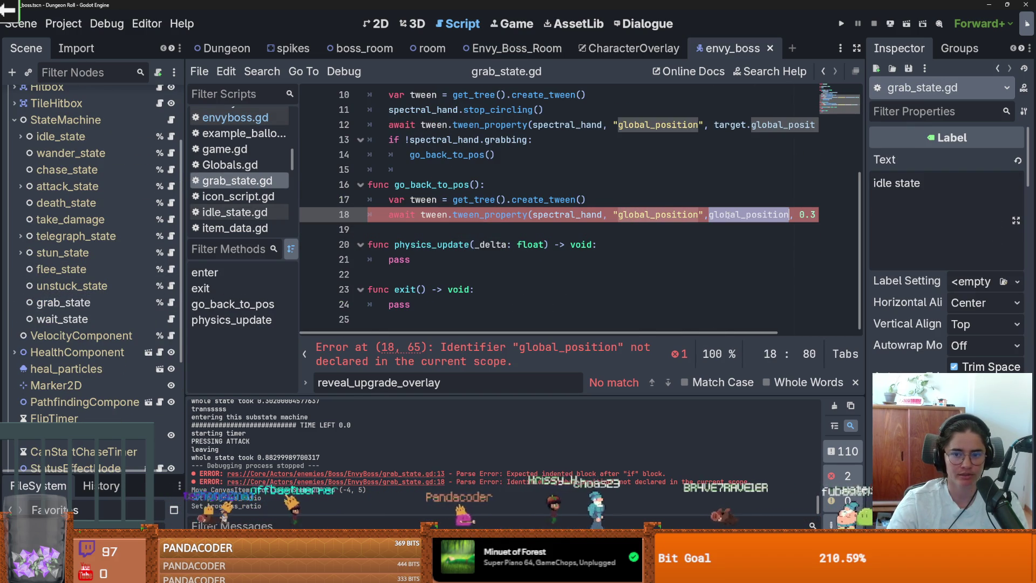
{"action": "type", "text": "spectral_hand."}
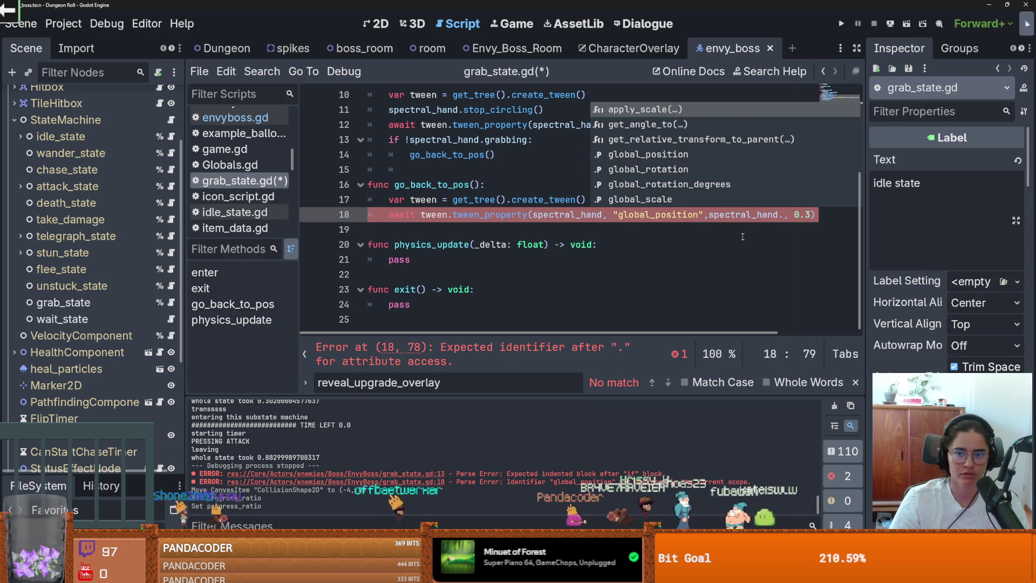
{"action": "type", "text": "path"}
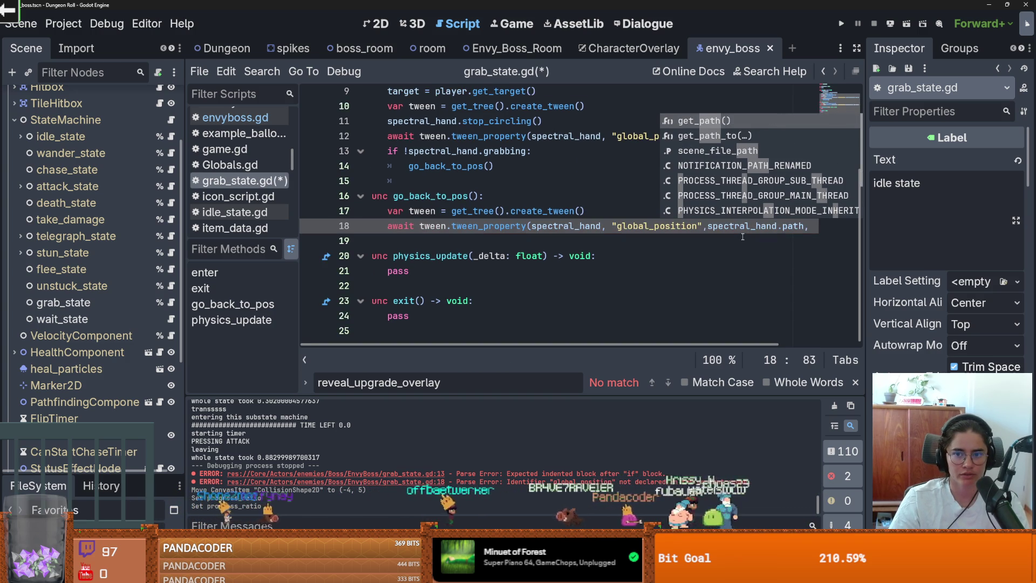
{"action": "type", "text": "_follow"}
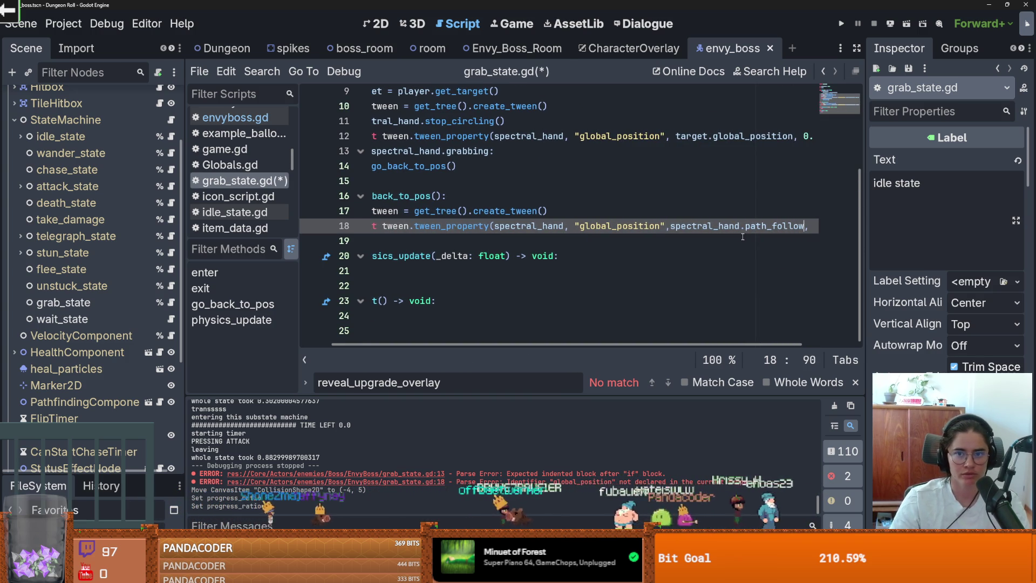
- Check the SpectralHand script's variables in Envy_Boss_Room, then reopen grab_state.gd
{"action": "left_click", "coordinate": [517, 48]}
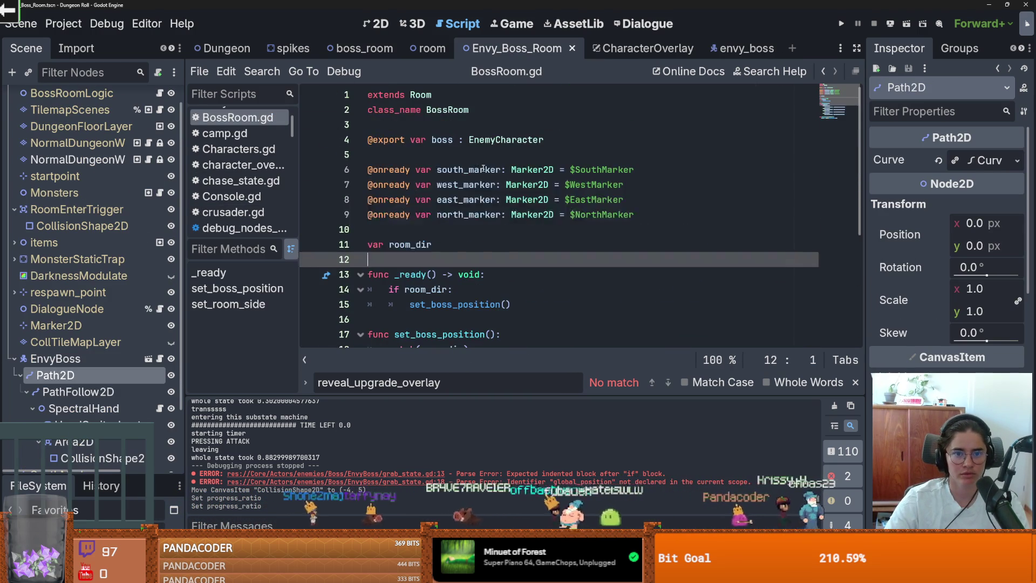
{"action": "scroll", "coordinate": [81, 358], "scroll_direction": "down", "scroll_amount": 3}
{"action": "left_click", "coordinate": [148, 284]}
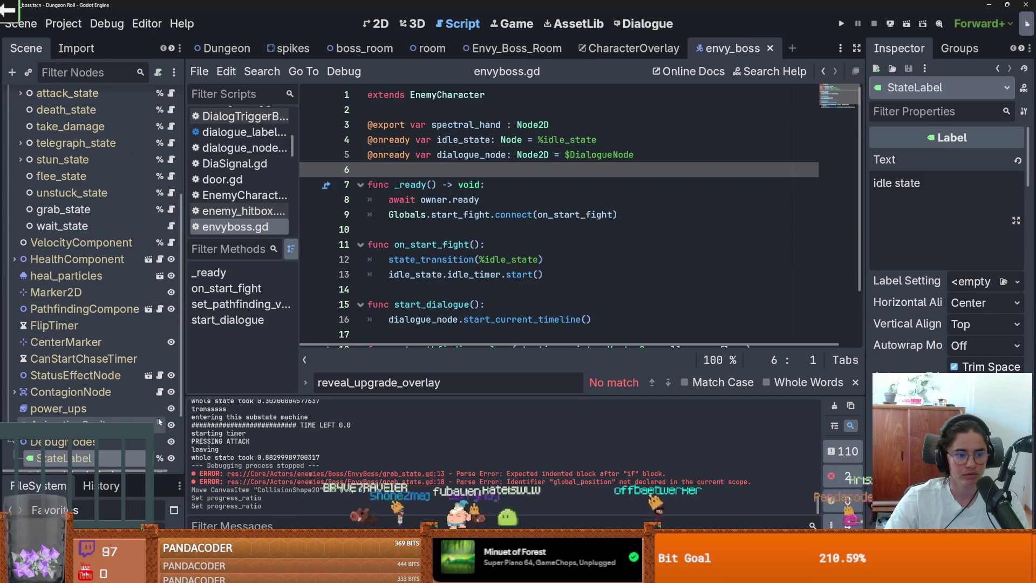
{"action": "left_click", "coordinate": [531, 49]}
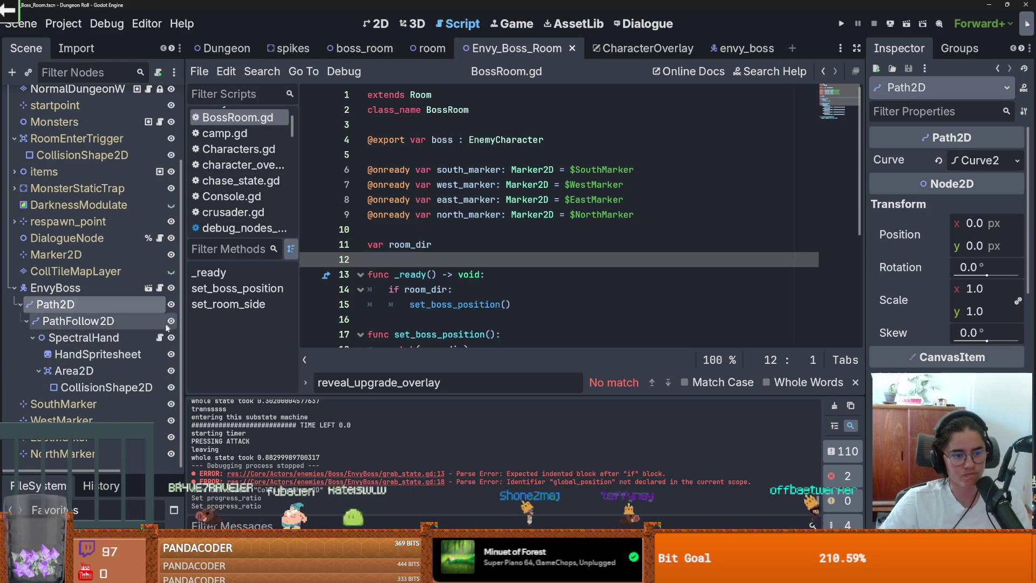
{"action": "left_click", "coordinate": [160, 337]}
{"action": "left_click", "coordinate": [737, 48]}
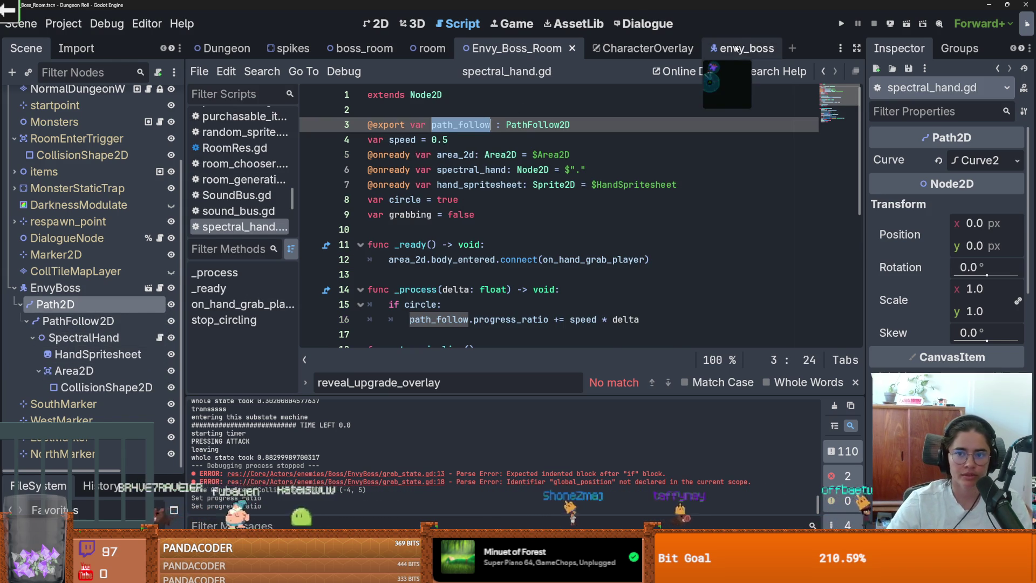
{"action": "left_click", "coordinate": [172, 209]}
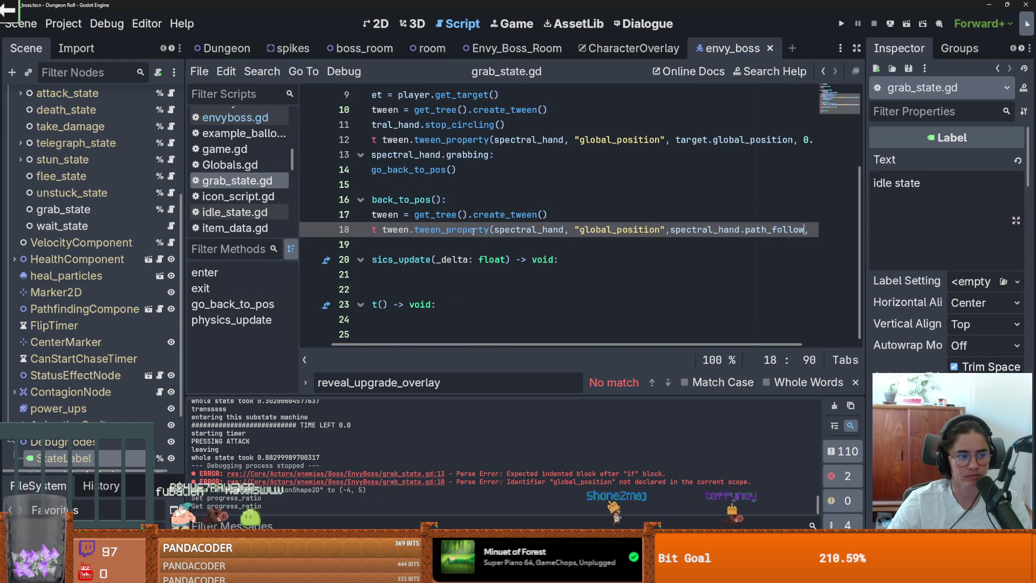
- Complete the tween target on line 18 as path_follow.global_position
{"action": "key", "text": "Up"}
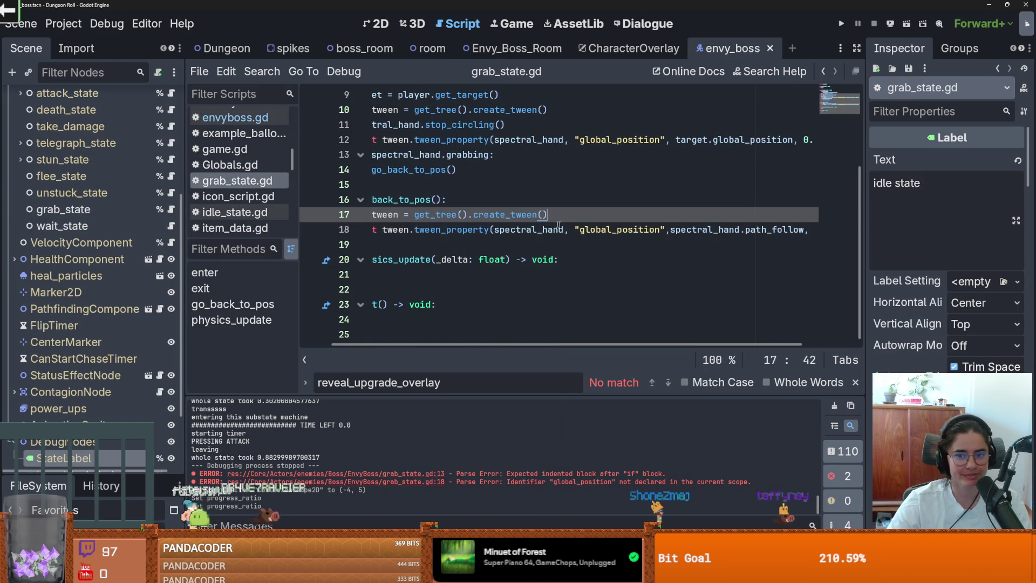
{"action": "scroll", "coordinate": [672, 263], "scroll_direction": "right", "scroll_amount": 3}
{"action": "left_click", "coordinate": [739, 229]}
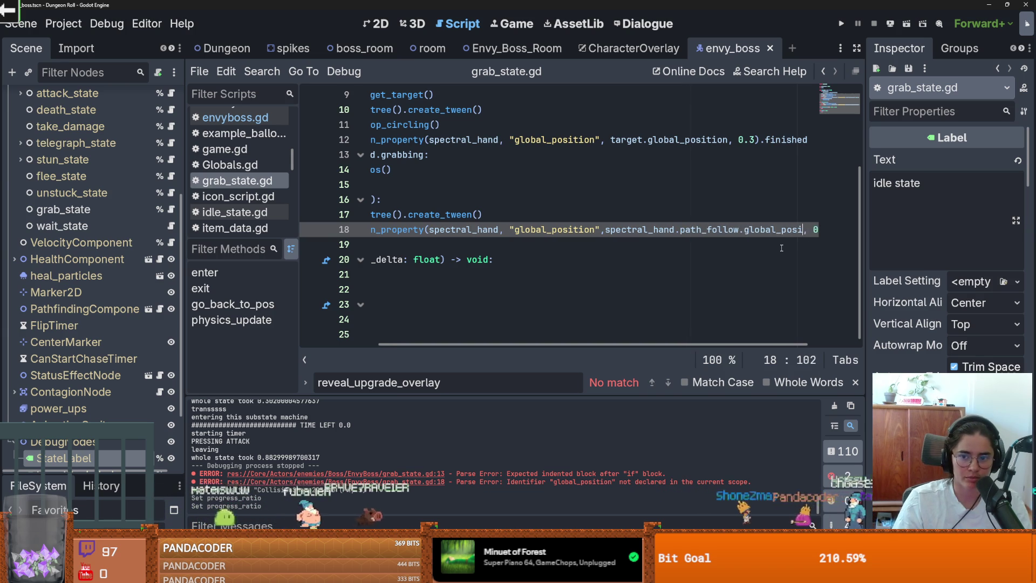
{"action": "type", "text": "tion"}
{"action": "key", "text": "ctrl+s"}
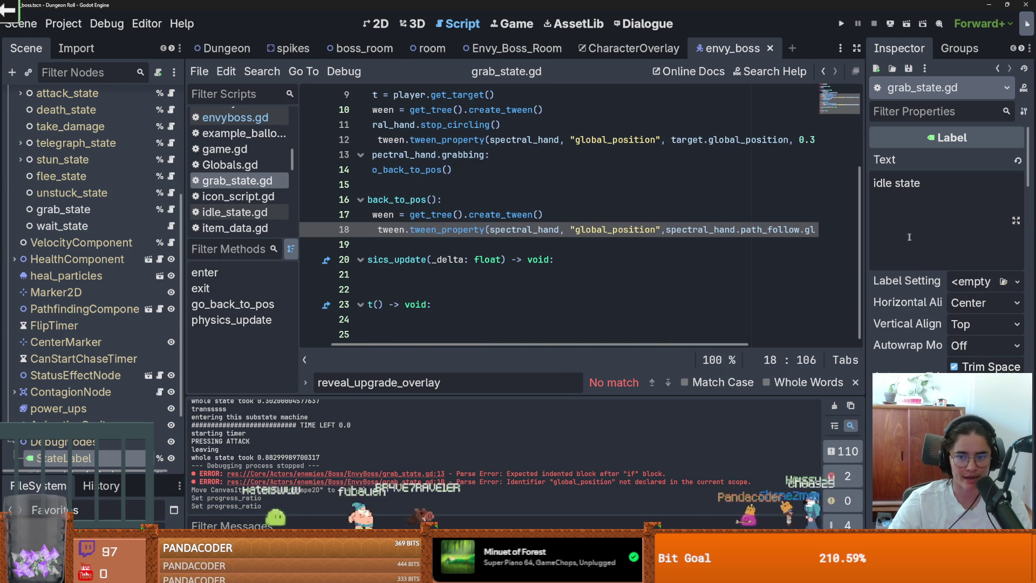
- Give the tween a 1.0-second duration and save grab_state.gd
{"action": "type", "text": ", 0.3).finished"}
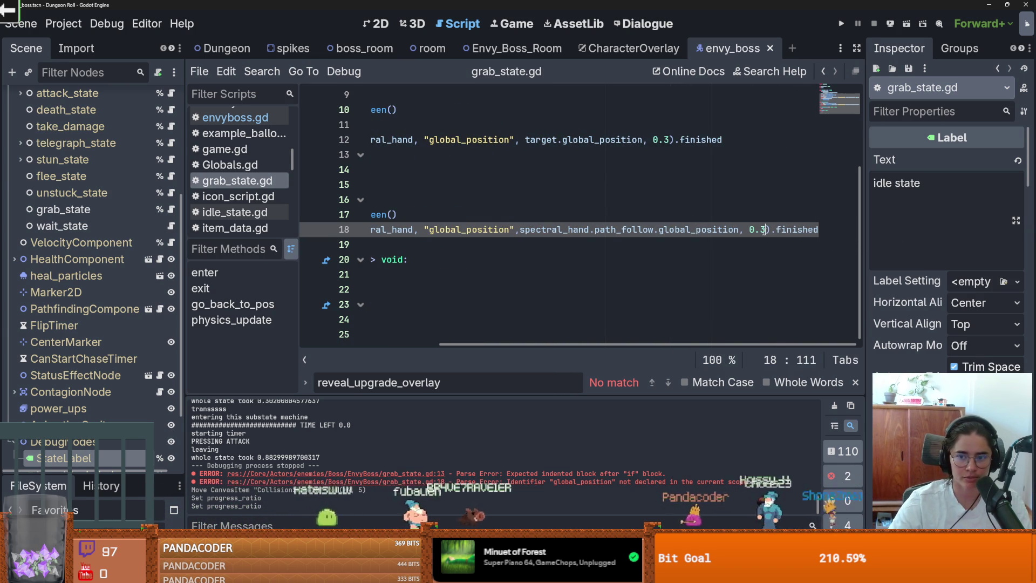
{"action": "key", "text": "BackSpace"}
{"action": "type", "text": "6"}
{"action": "key", "text": "ctrl+s"}
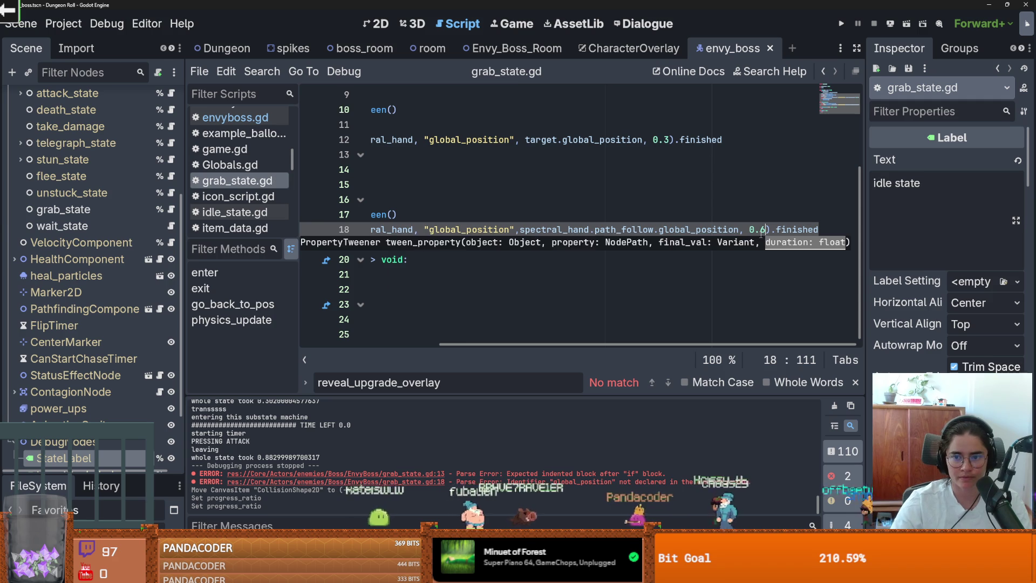
{"action": "left_click_drag", "start_coordinate": [762, 231], "coordinate": [755, 231]}
{"action": "type", "text": "1.0"}
{"action": "key", "text": "ctrl+s"}
- Check where global_position and spectral_hand are used around the go_back_to_pos function
{"action": "left_click", "coordinate": [601, 229]}
{"action": "double_click", "coordinate": [709, 230]}
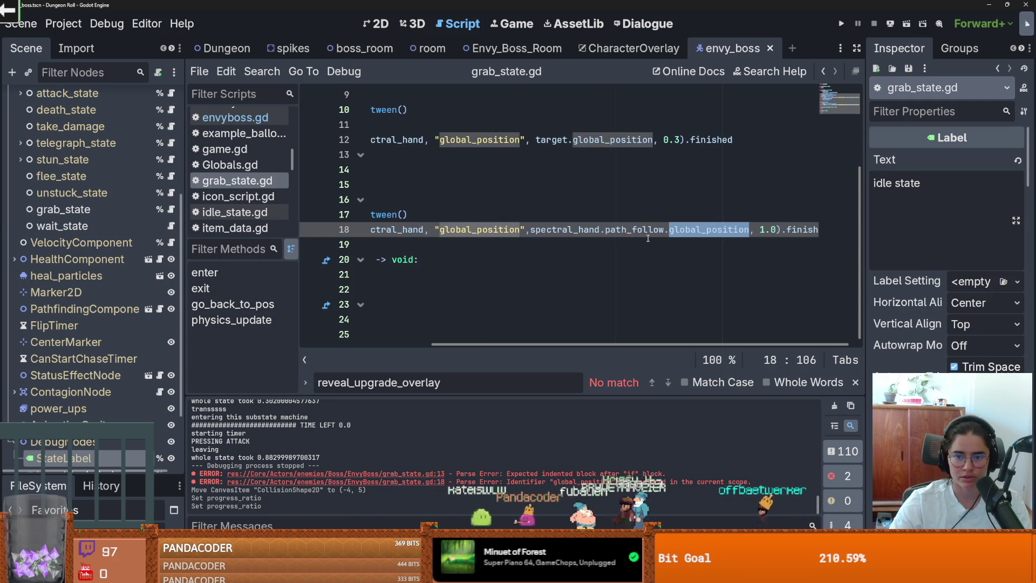
{"action": "scroll", "coordinate": [648, 238], "scroll_direction": "left", "scroll_amount": 3}
{"action": "left_click", "coordinate": [607, 230]}
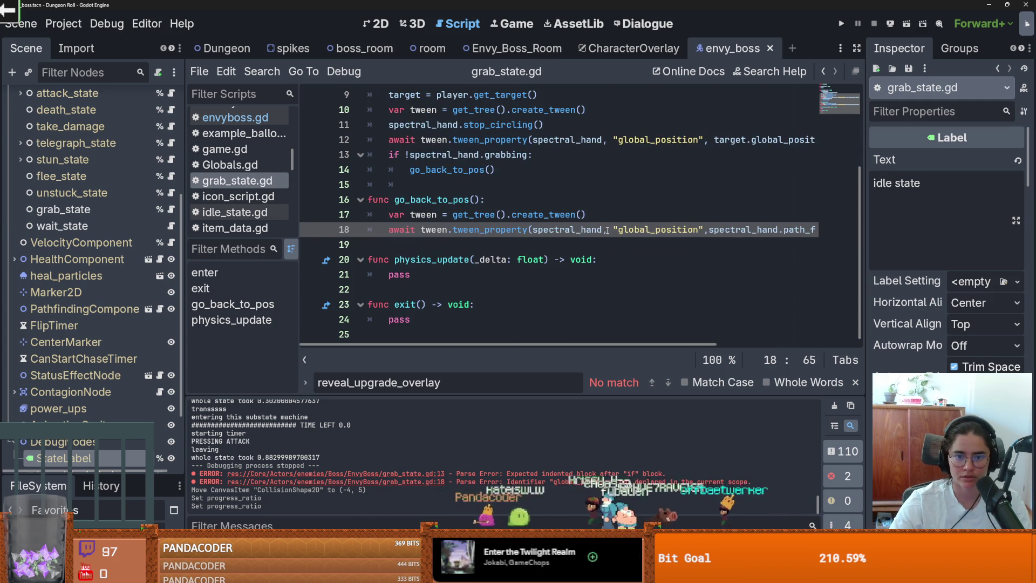
{"action": "double_click", "coordinate": [575, 229]}
{"action": "left_click", "coordinate": [464, 199]}
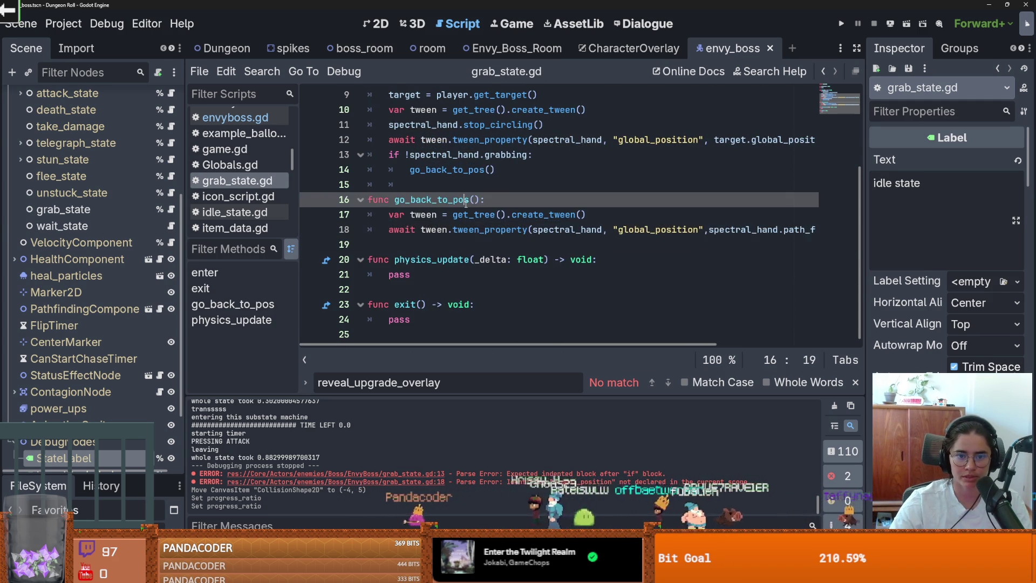
{"action": "scroll", "coordinate": [499, 209], "scroll_direction": "up", "scroll_amount": 1}
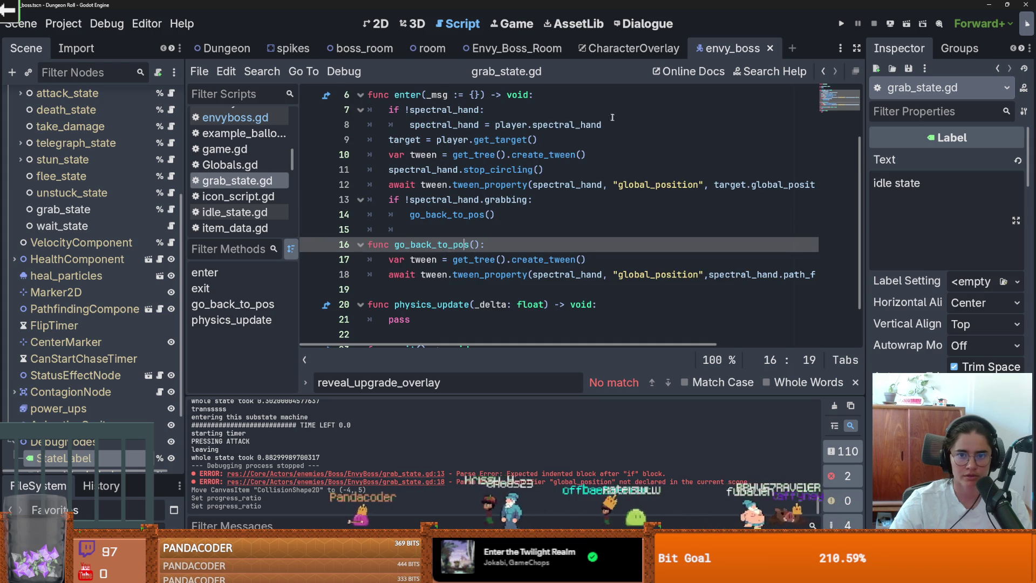
{"action": "scroll", "coordinate": [108, 378], "scroll_direction": "down", "scroll_amount": 3}
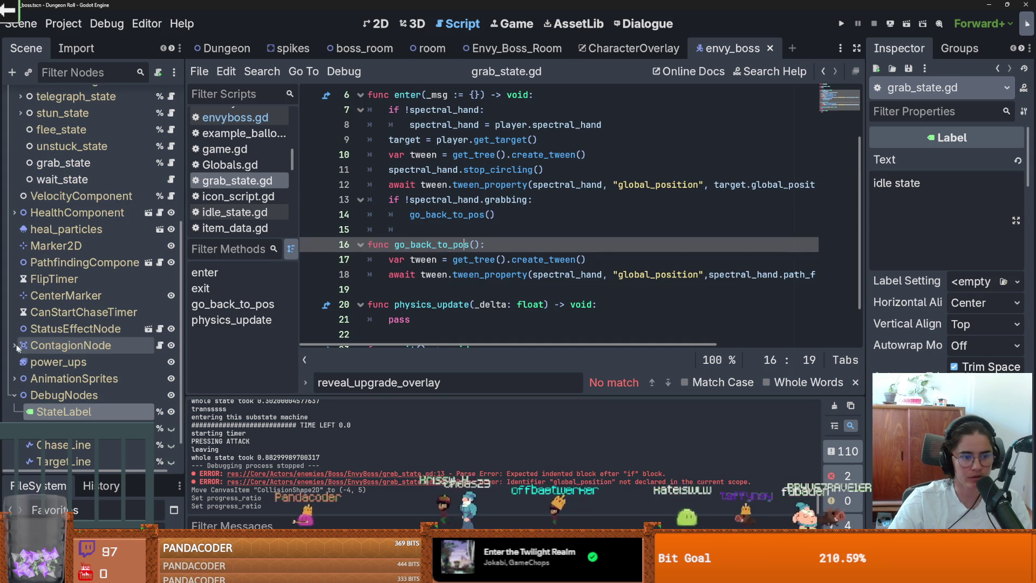